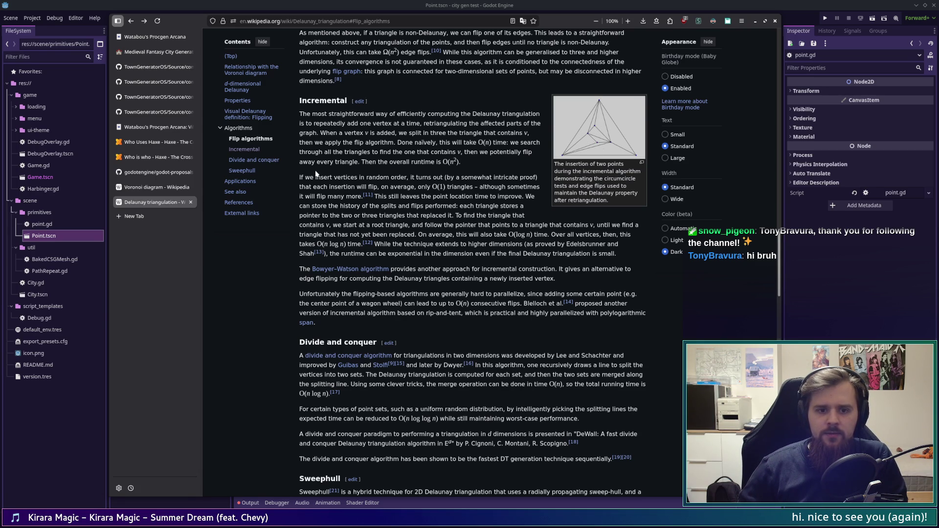
- Read the Incremental section on random-order insertion and O(1) expected flips, then open a blank tab
drag(299, 179, 441, 465)
click(415, 181)
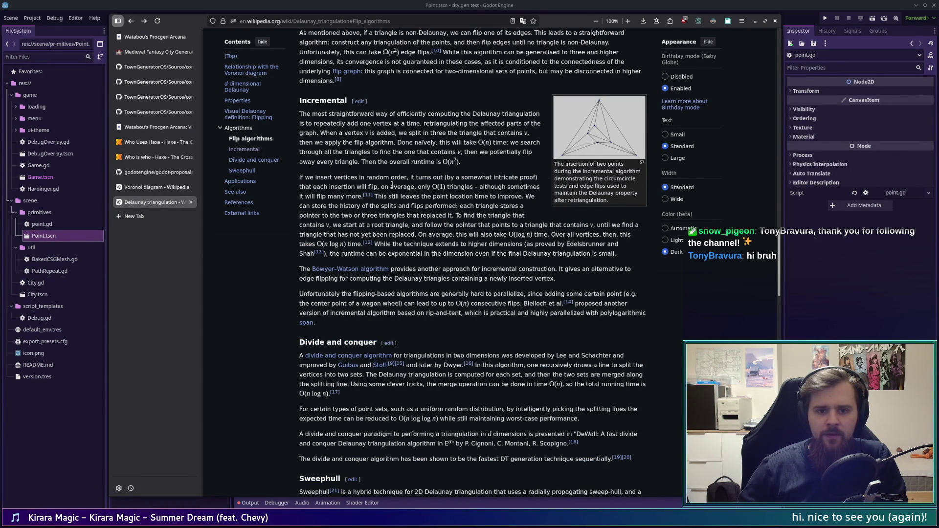
mouse_move(443, 179)
mouse_down()
mouse_move(548, 182)
mouse_move(444, 178)
mouse_up()
click(547, 181)
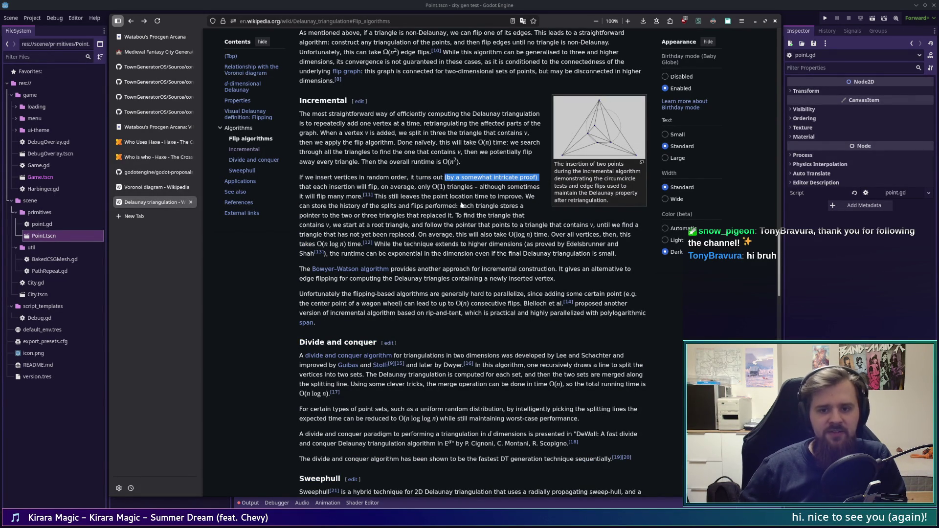
click(456, 215)
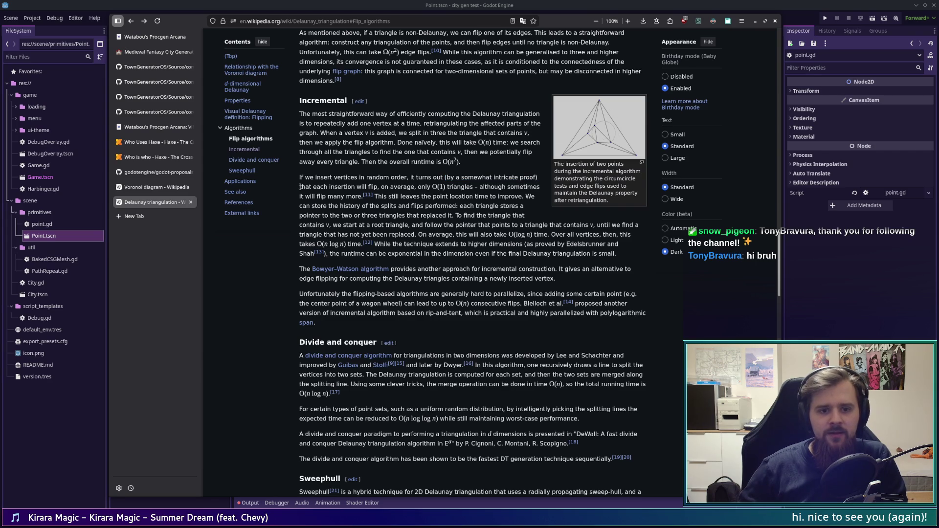
mouse_move(300, 186)
mouse_down()
mouse_move(528, 188)
mouse_move(372, 197)
mouse_move(538, 198)
mouse_move(323, 207)
mouse_move(431, 198)
mouse_move(459, 217)
mouse_move(463, 208)
mouse_move(526, 209)
mouse_move(300, 218)
mouse_move(531, 220)
mouse_move(322, 219)
mouse_move(365, 234)
mouse_move(584, 228)
mouse_move(640, 232)
mouse_move(639, 243)
mouse_up()
click(639, 244)
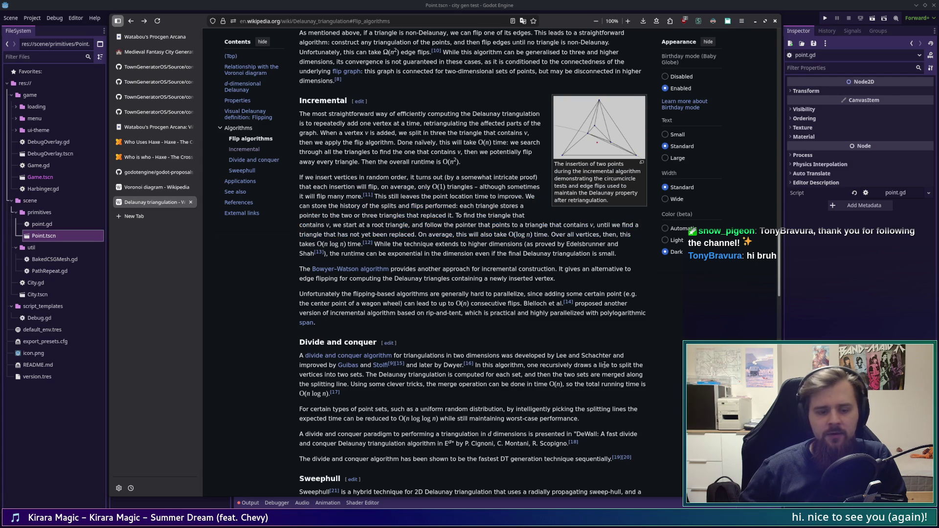
click(170, 219)
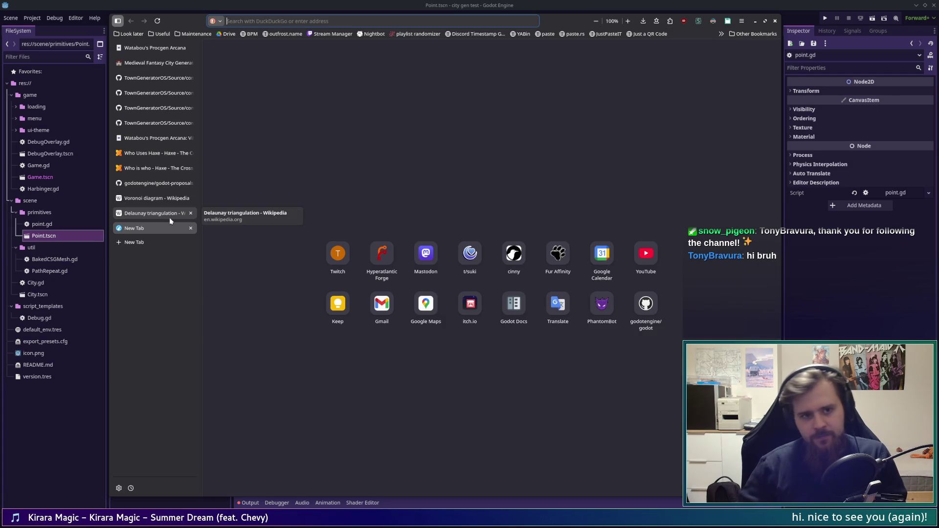
- Load the Red Blob Games homepage from the subfolder inside the Useful bookmarks folder
click(161, 34)
key(Down)
key(Down)
key(Down)
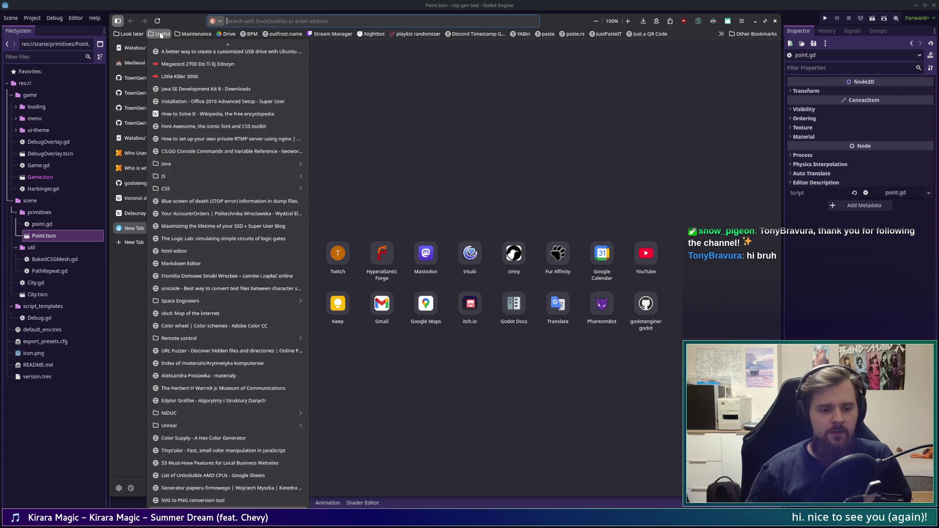
key(Down)
key(Down)
key(Down)
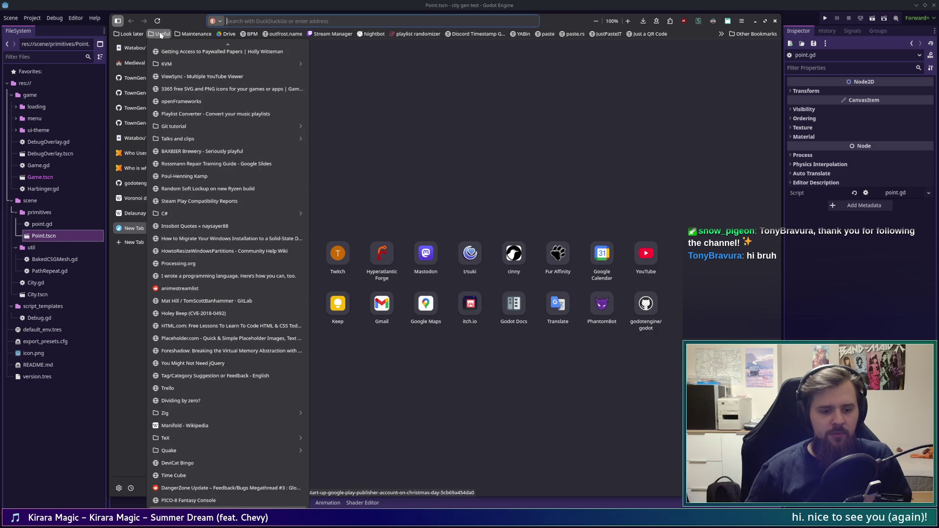
key(Down)
key(Down)
key(Down)
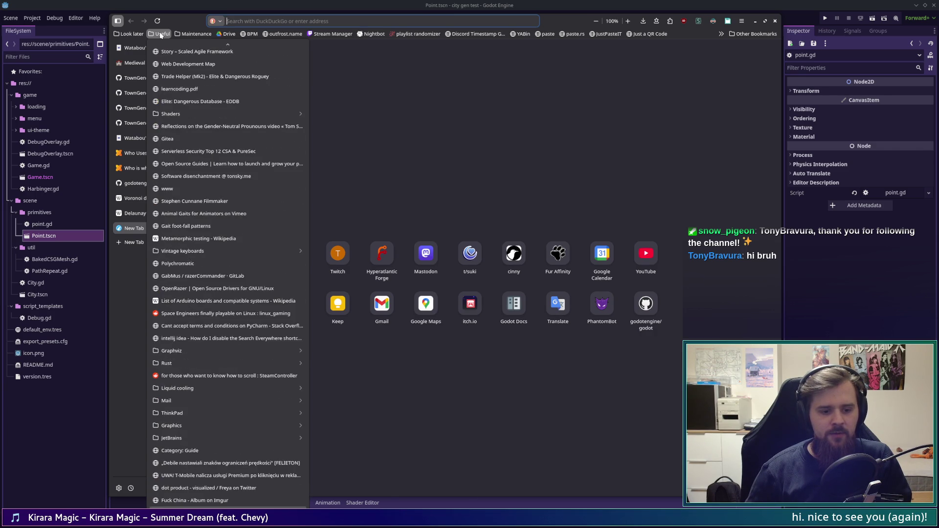
key(Right)
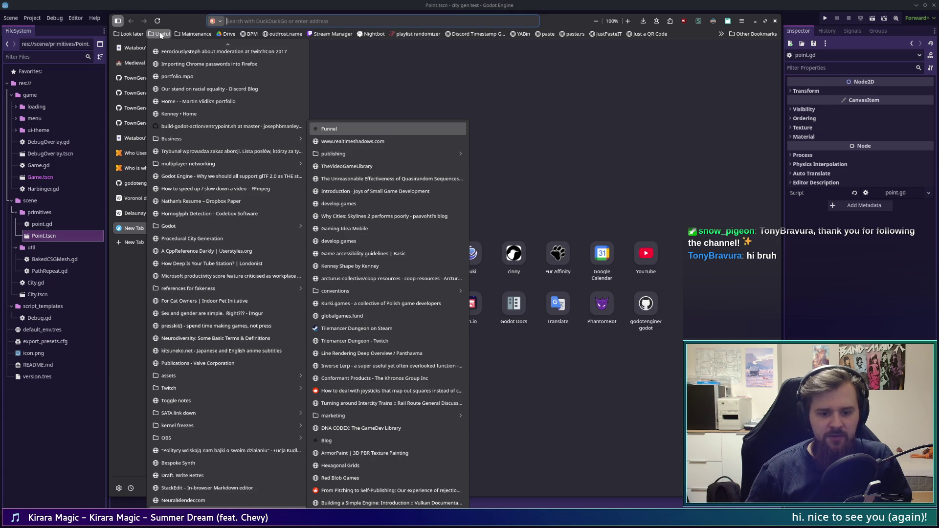
click(340, 478)
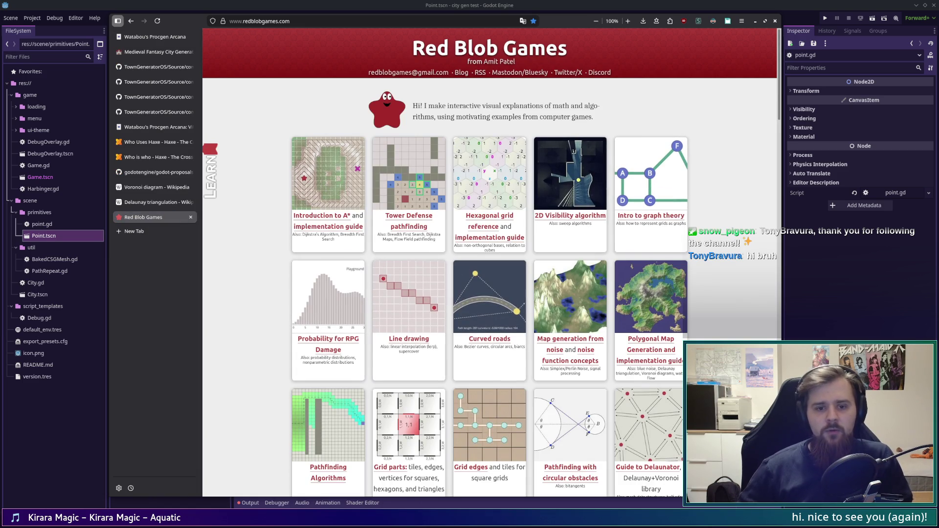
- Open the Guide to Delaunator card in a background tab and switch to that tab
scroll(489, 264, down, 3)
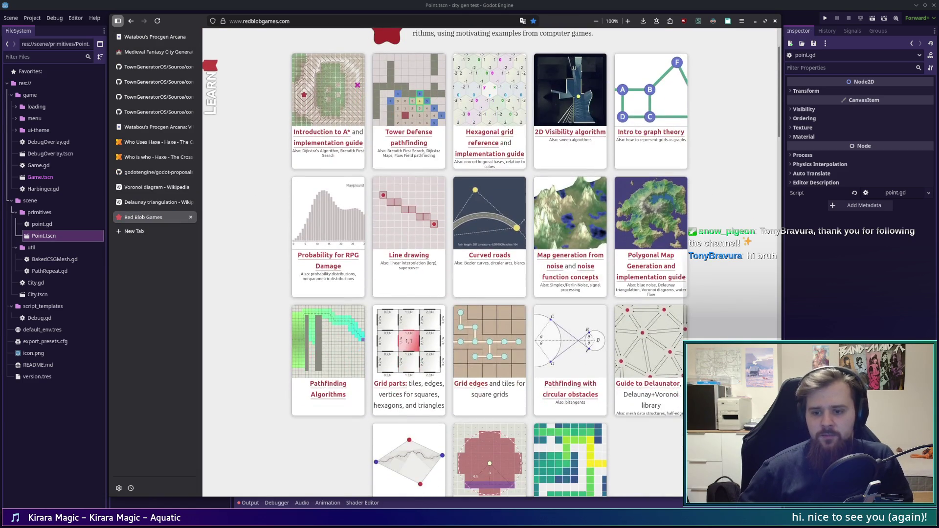
scroll(720, 307, down, 2)
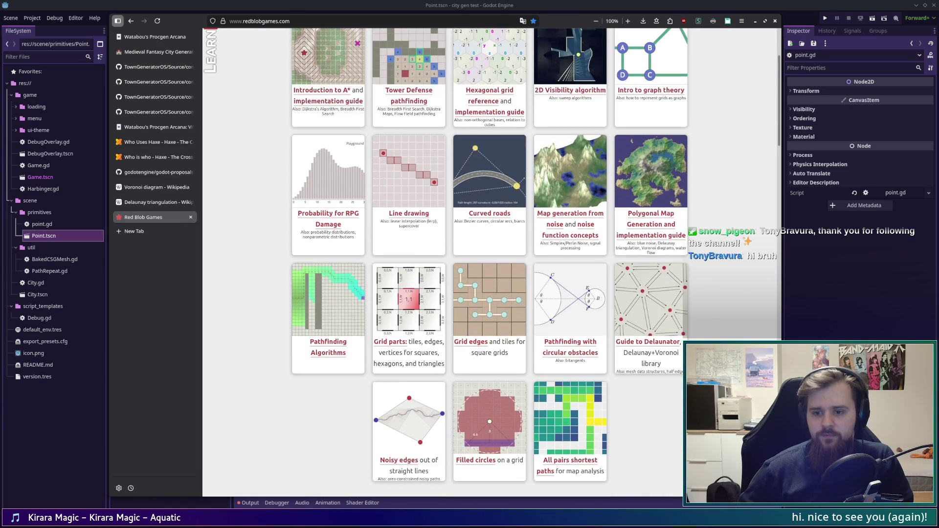
middle_click(656, 308)
scroll(656, 308, down, 2)
scroll(656, 308, down, 3)
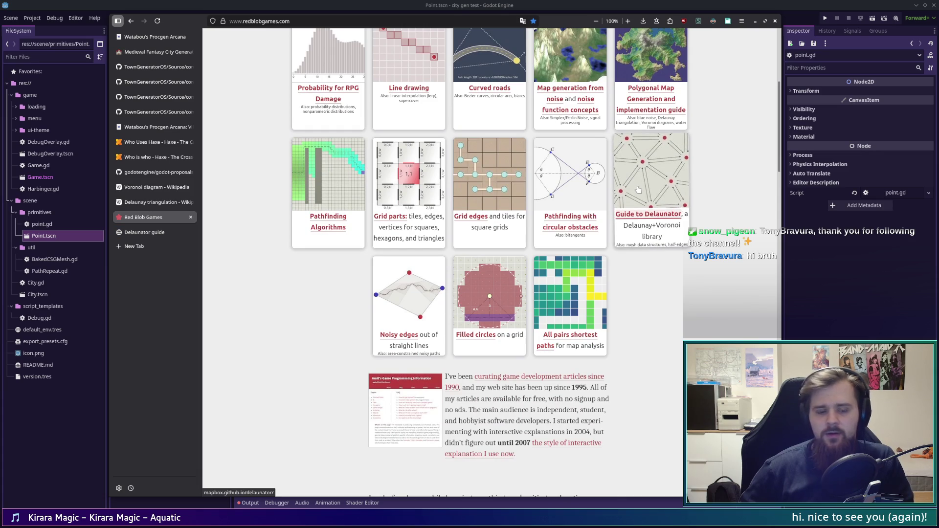
scroll(671, 200, up, 5)
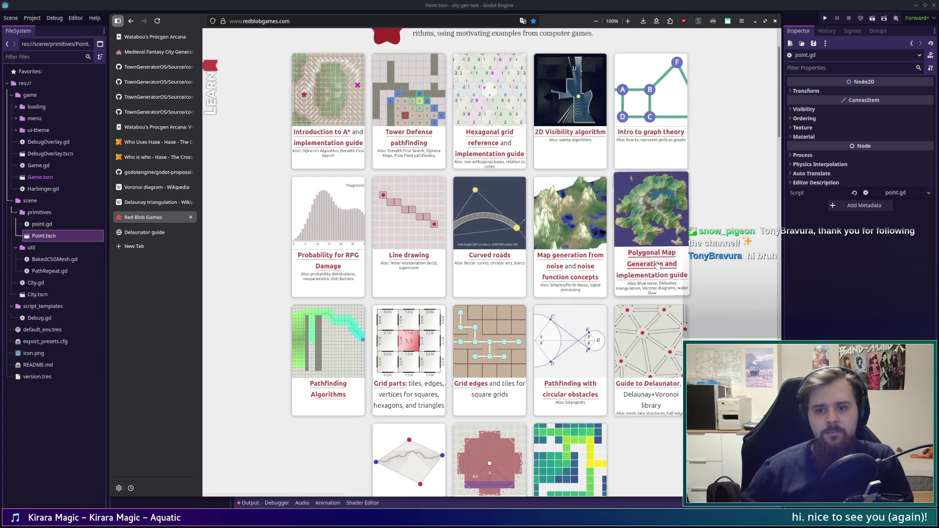
scroll(703, 213, up, 3)
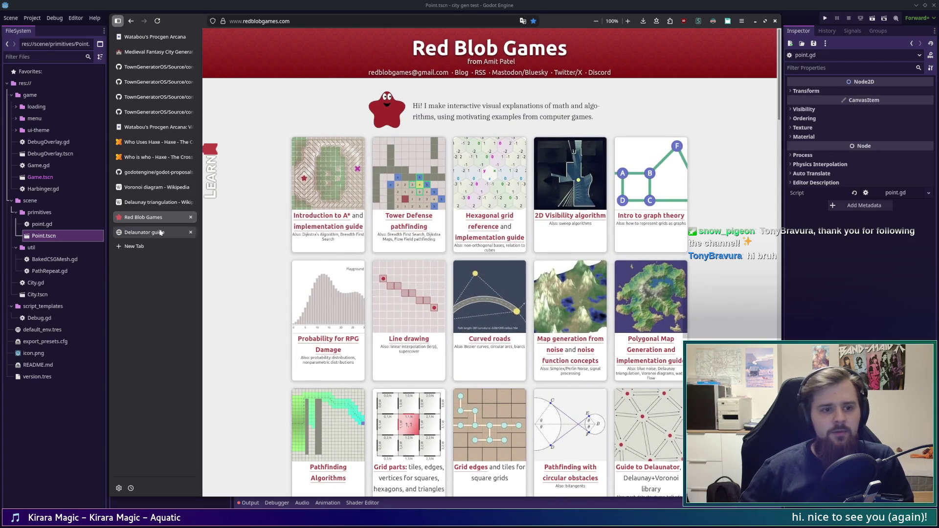
click(137, 237)
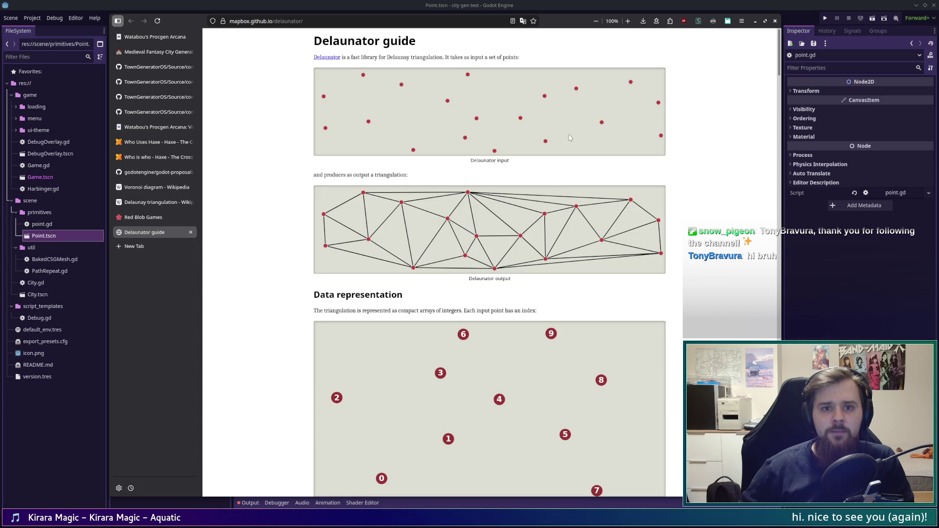
- Read the Delaunator intro on input points and output triangles, continuing down to the Half-edges figure
drag(455, 57, 533, 64)
click(532, 62)
drag(296, 179, 430, 179)
click(436, 181)
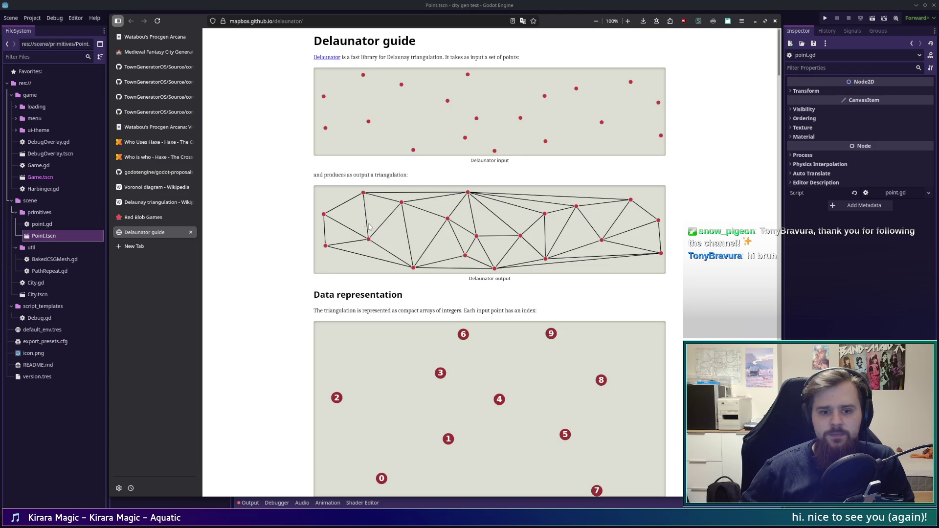
scroll(384, 222, down, 1)
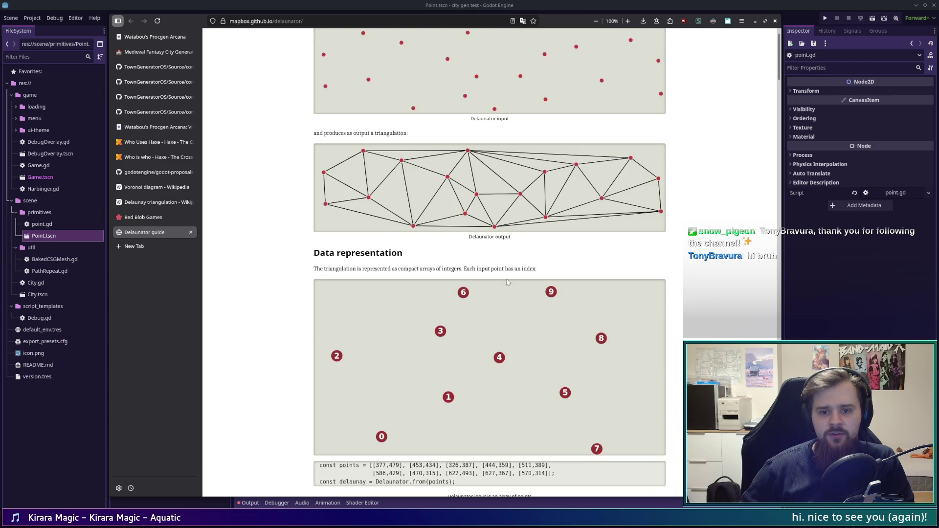
scroll(575, 301, down, 3)
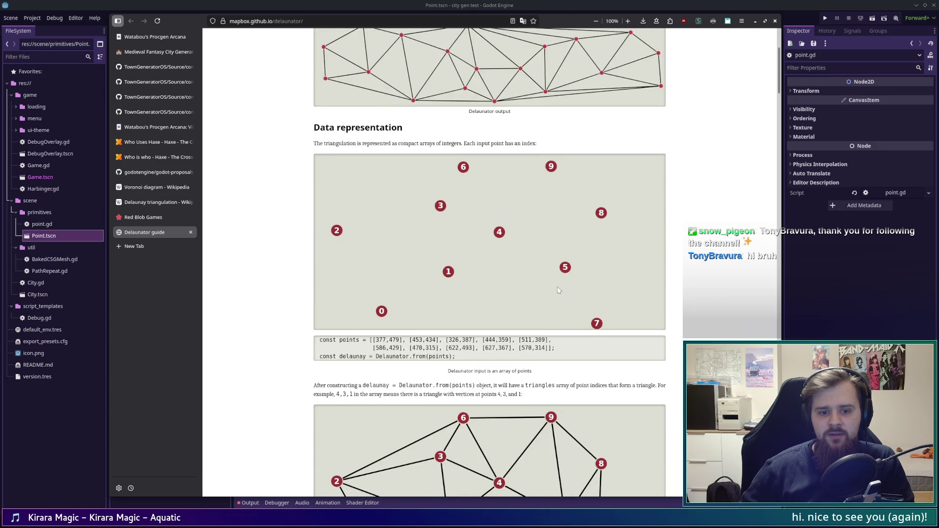
scroll(559, 290, down, 3)
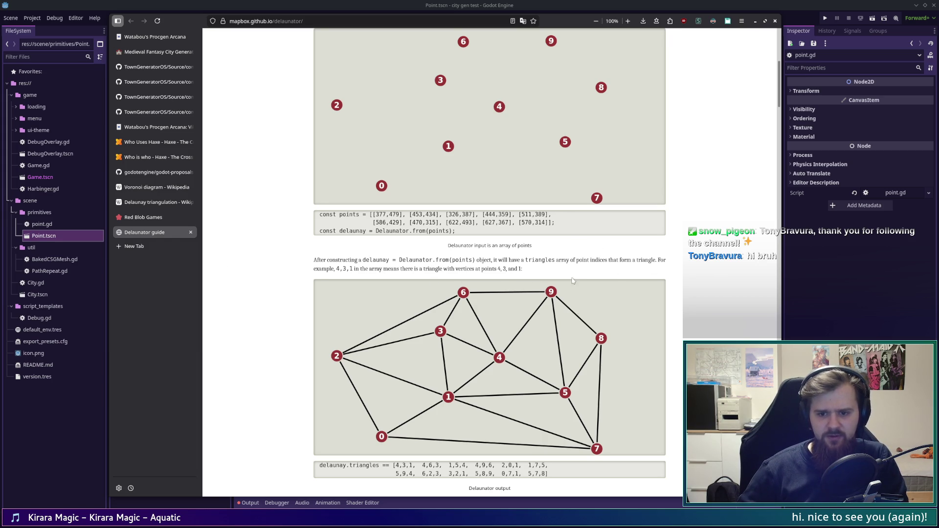
scroll(515, 350, down, 5)
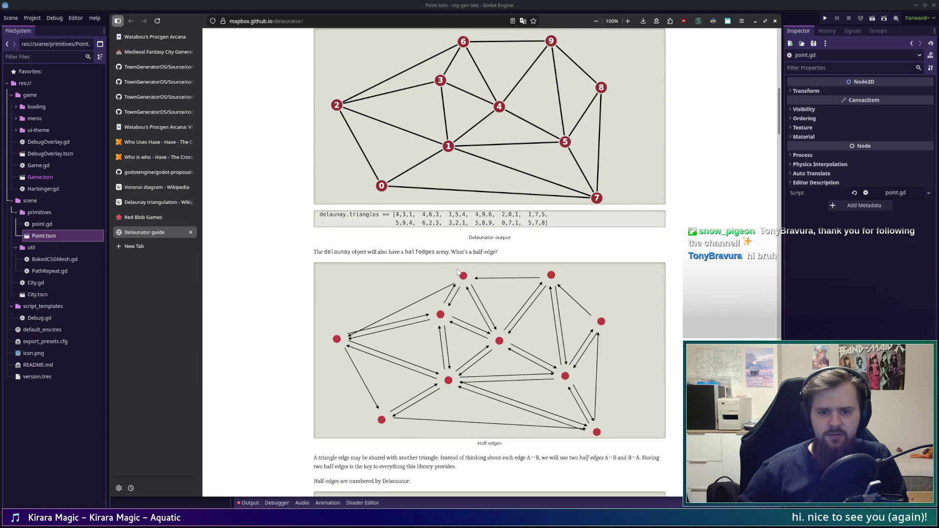
- Read the half-edge numbering paragraph and helper function code down to the Delaunay triangles section
scroll(459, 312, down, 3)
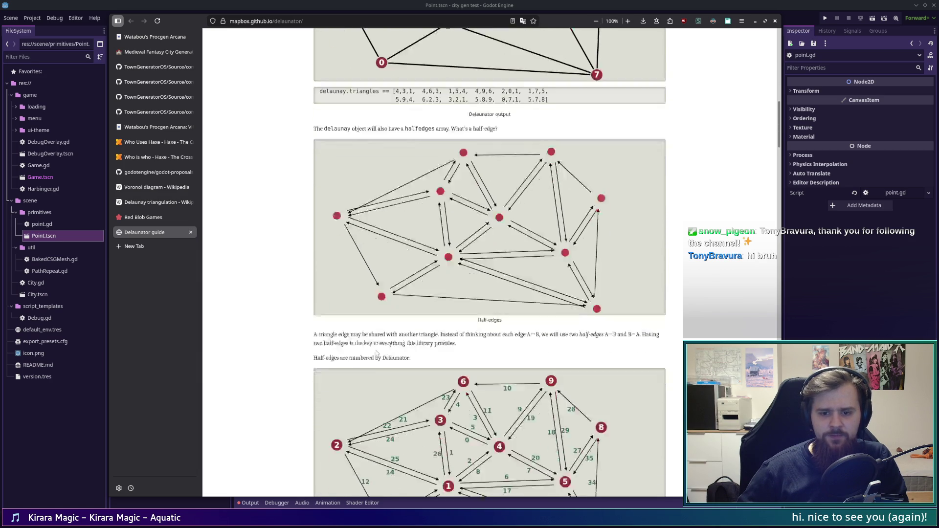
mouse_move(310, 292)
mouse_down()
mouse_move(661, 293)
mouse_move(309, 314)
mouse_move(375, 299)
mouse_move(498, 301)
mouse_up()
click(508, 312)
scroll(508, 312, down, 3)
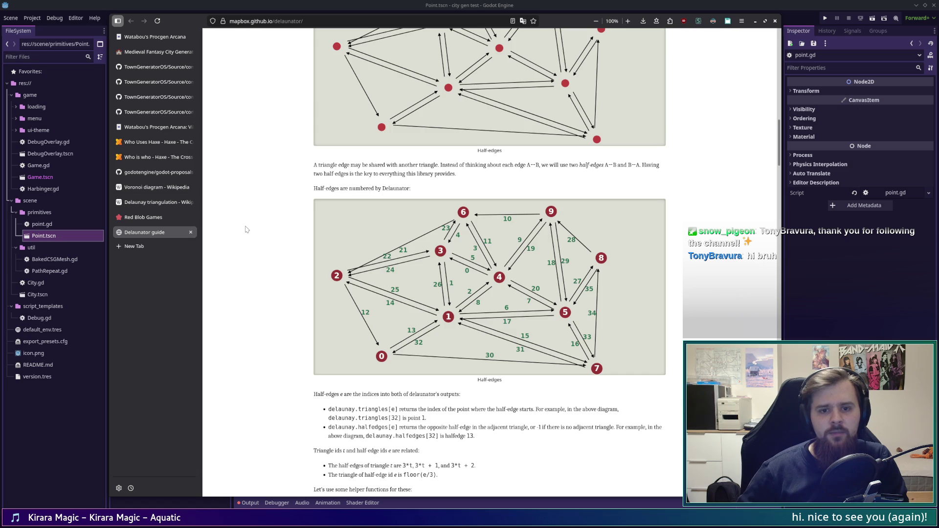
scroll(405, 319, down, 2)
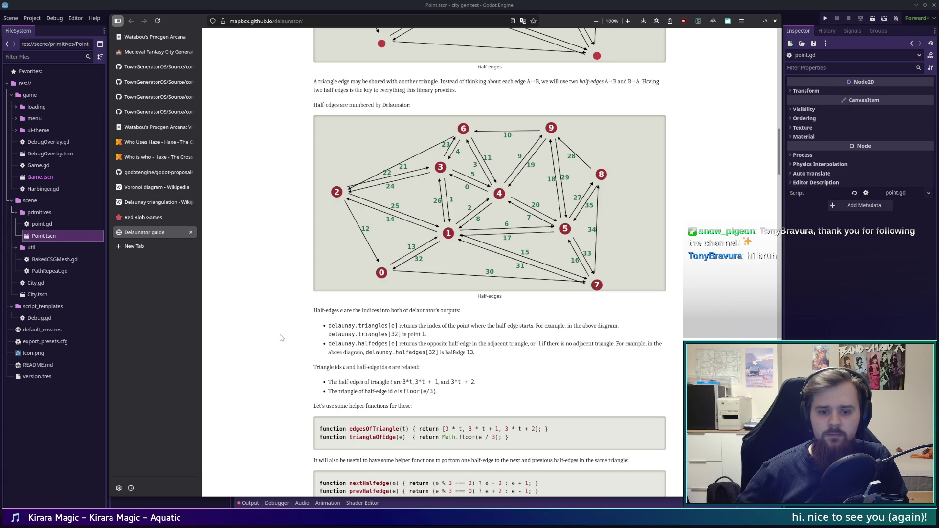
scroll(288, 339, down, 1)
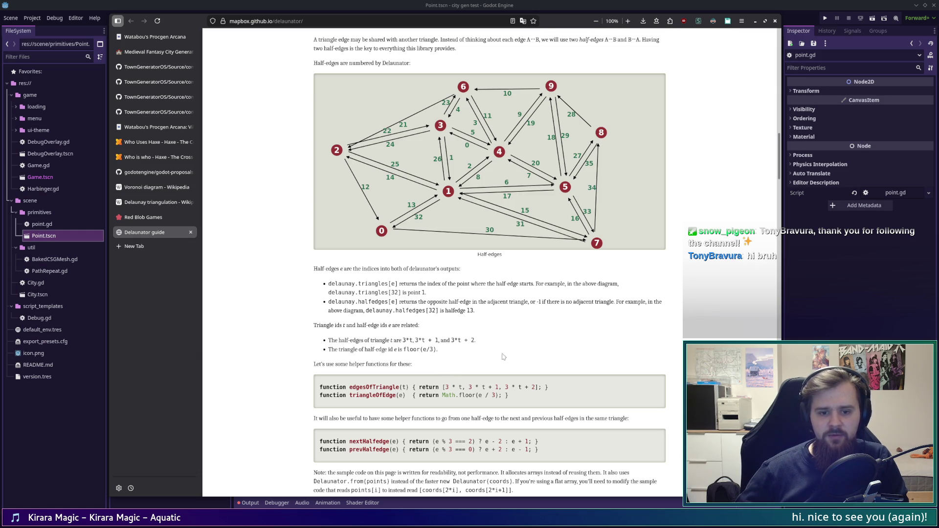
drag(440, 350, 319, 344)
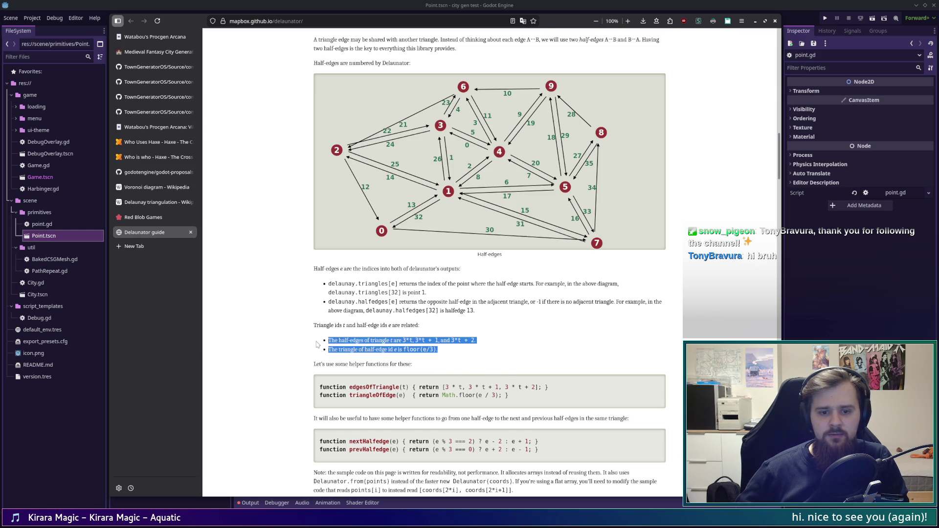
click(317, 345)
scroll(306, 354, down, 3)
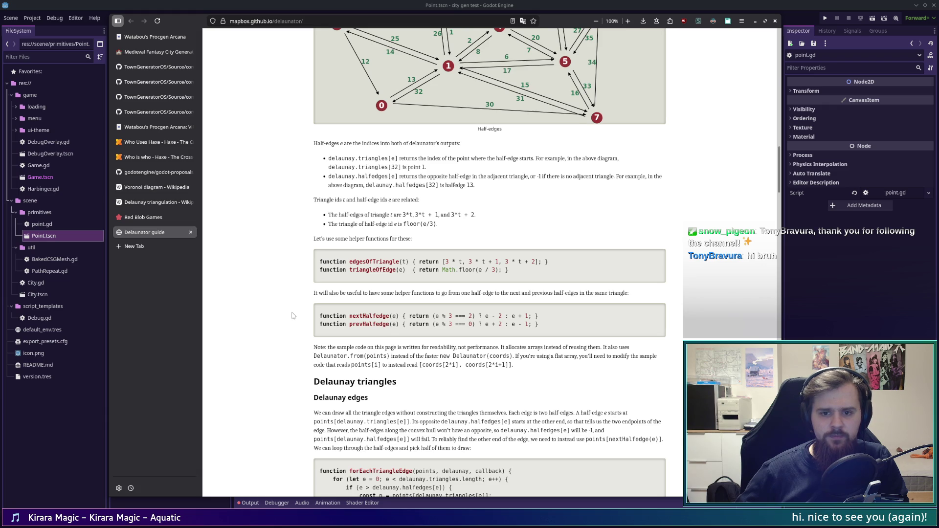
- Scroll past Delaunay edges, Constructing triangles and Adjacent triangles to the Triangle circumcenters diagram
scroll(292, 316, down, 1)
scroll(293, 315, down, 1)
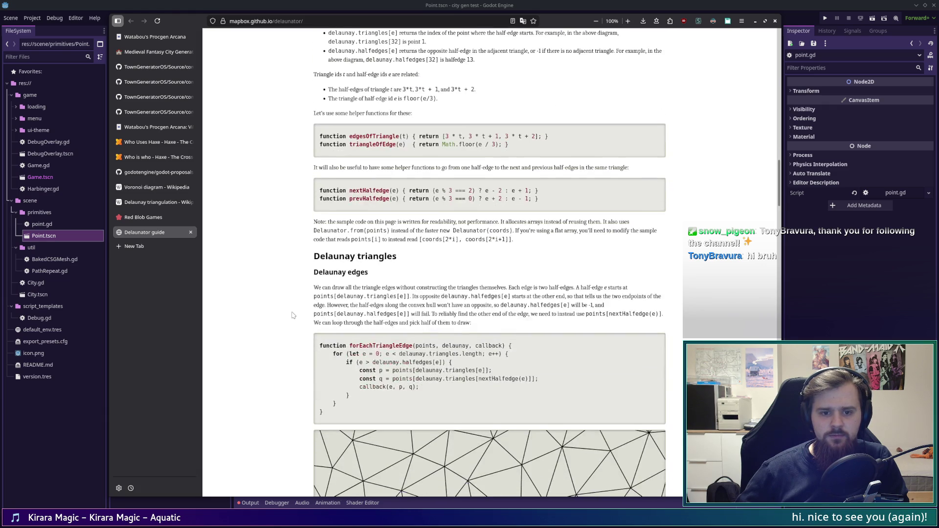
scroll(293, 316, down, 3)
scroll(292, 316, down, 1)
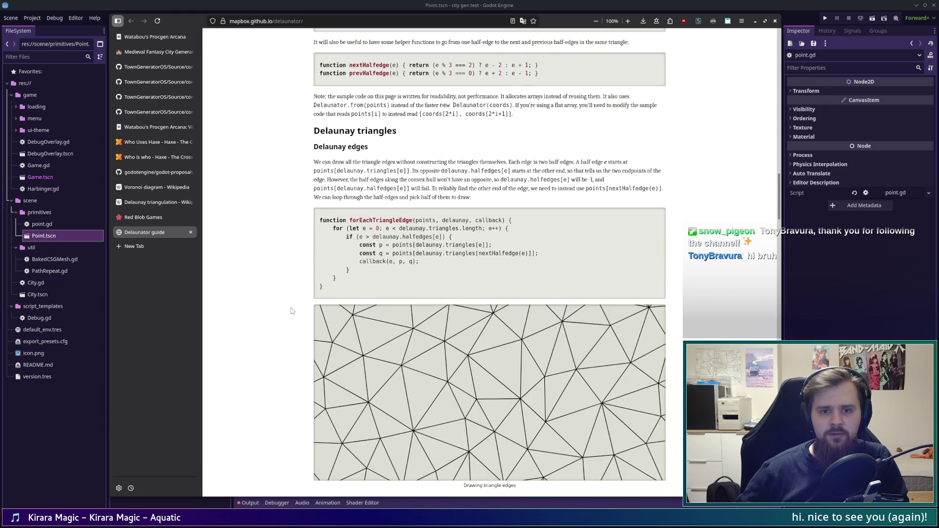
scroll(274, 274, down, 2)
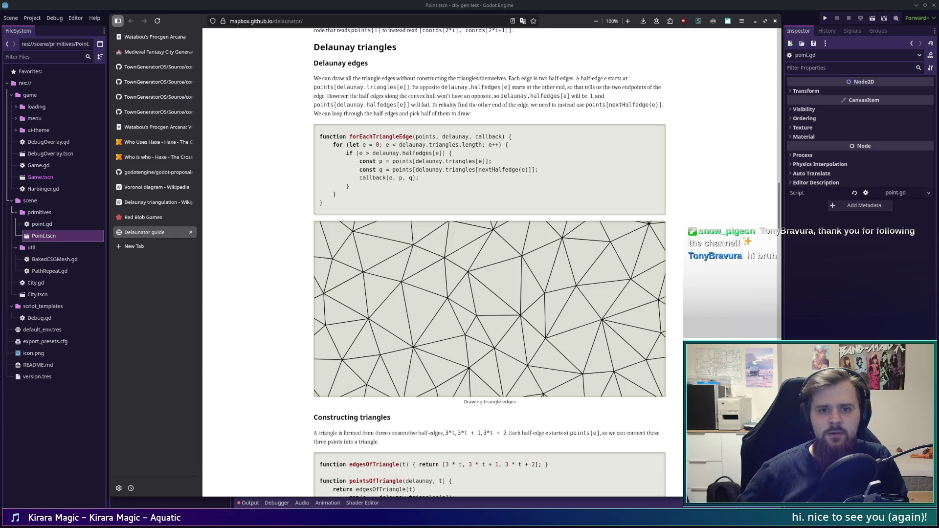
drag(527, 79, 570, 80)
click(333, 77)
scroll(557, 131, down, 3)
scroll(556, 131, down, 3)
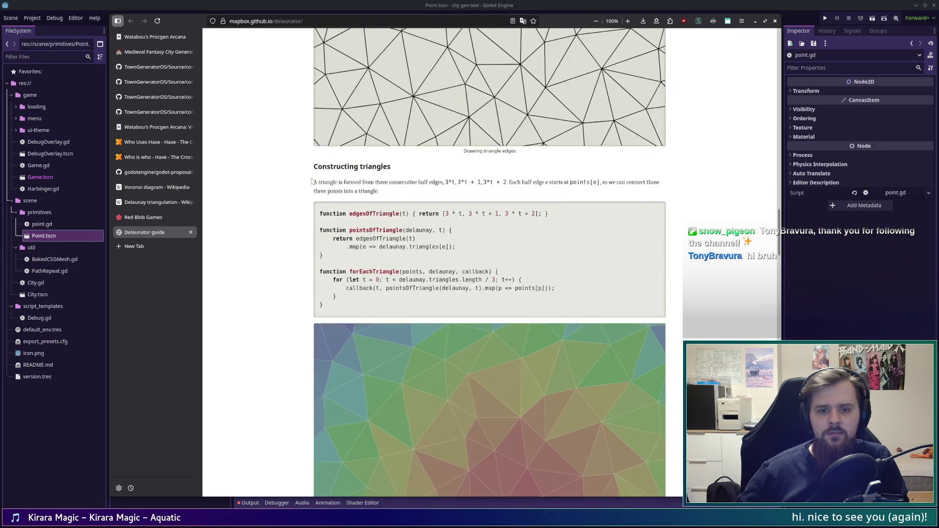
scroll(277, 160, down, 2)
scroll(277, 160, down, 1)
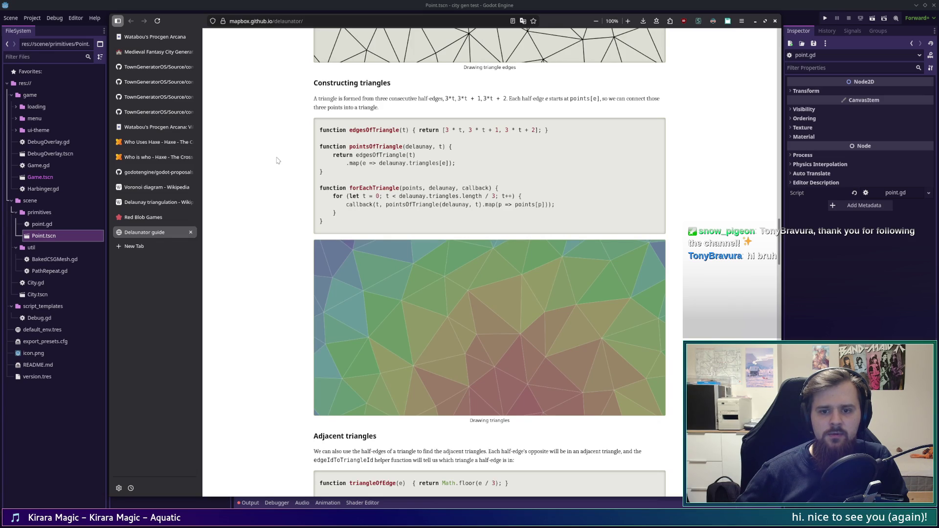
scroll(278, 161, down, 6)
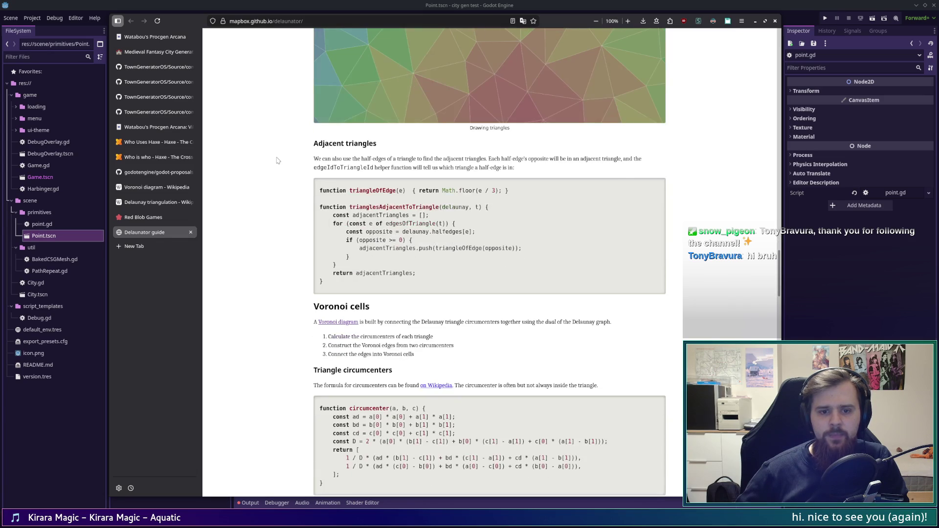
scroll(278, 160, down, 5)
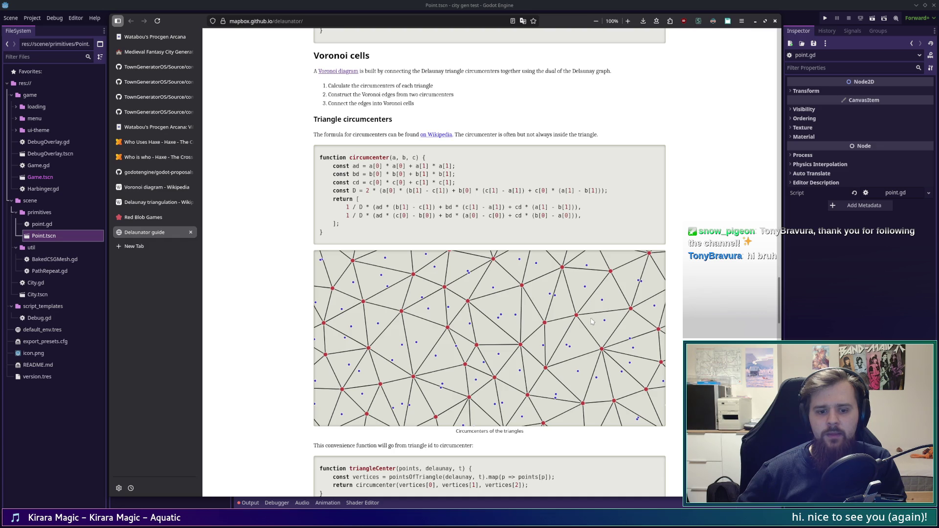
- Read the Voronoi edges paragraph and its code, then continue to Constructing Voronoi cells
scroll(590, 309, down, 3)
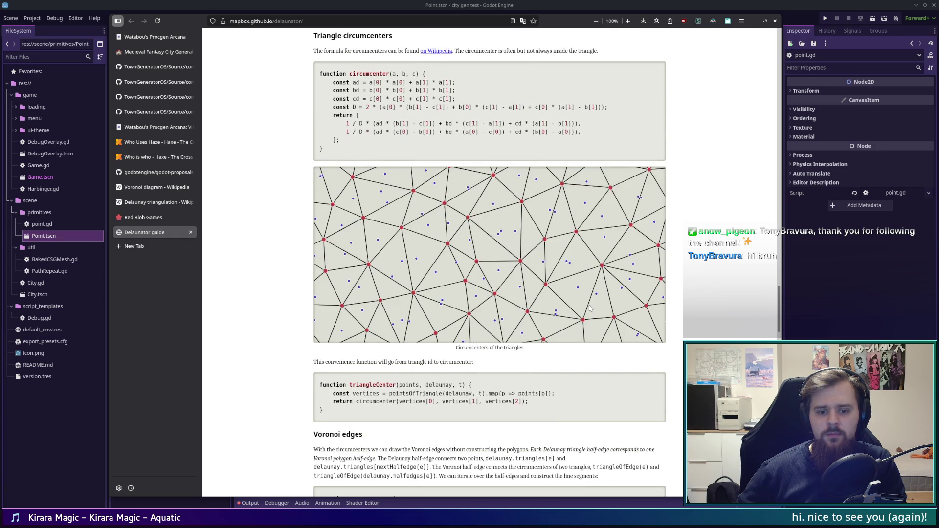
scroll(591, 309, down, 3)
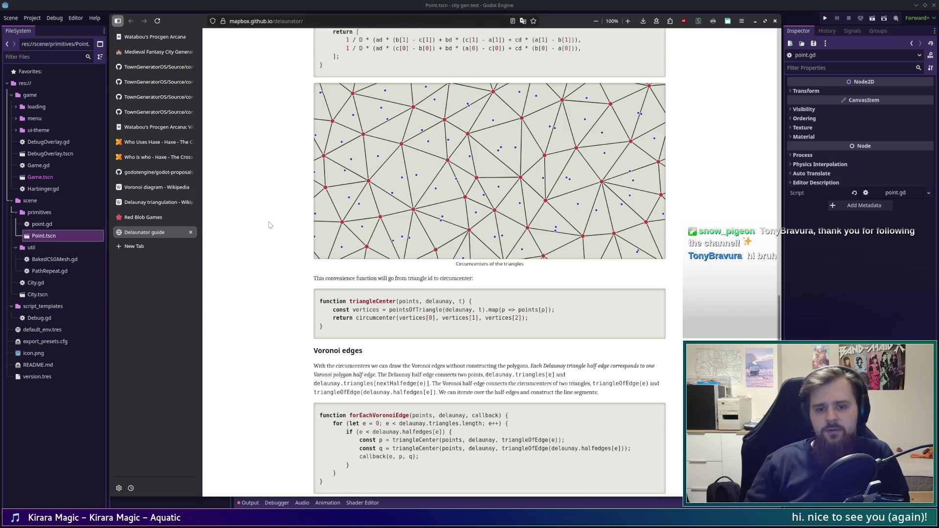
scroll(269, 225, down, 2)
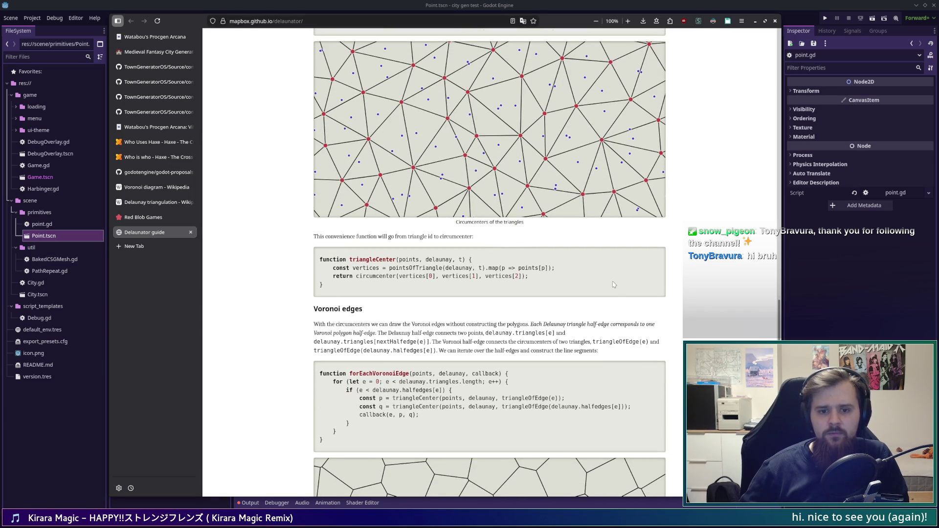
scroll(614, 282, down, 5)
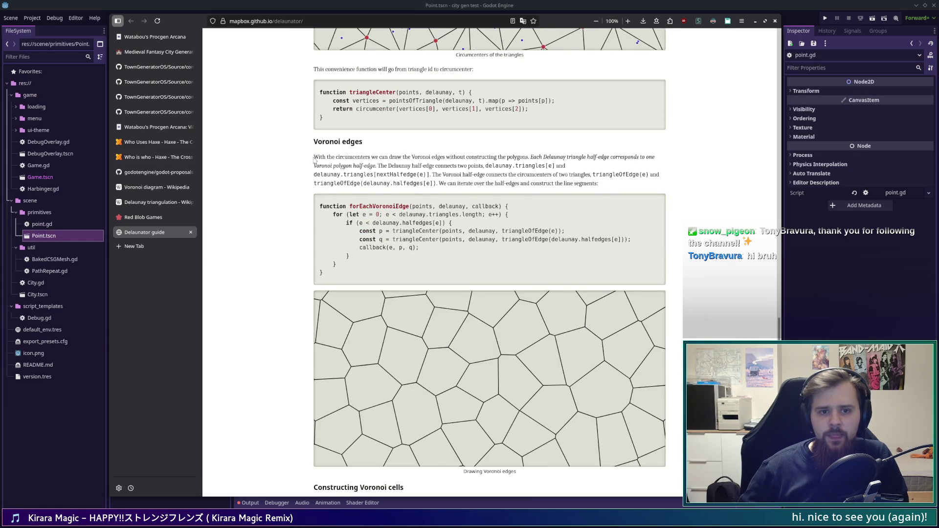
mouse_move(313, 158)
mouse_down()
mouse_move(601, 167)
mouse_move(568, 166)
mouse_move(330, 157)
mouse_move(658, 159)
mouse_move(326, 166)
mouse_move(514, 168)
mouse_move(428, 175)
mouse_move(550, 167)
mouse_move(536, 176)
mouse_move(586, 182)
mouse_move(314, 184)
mouse_move(631, 193)
mouse_up()
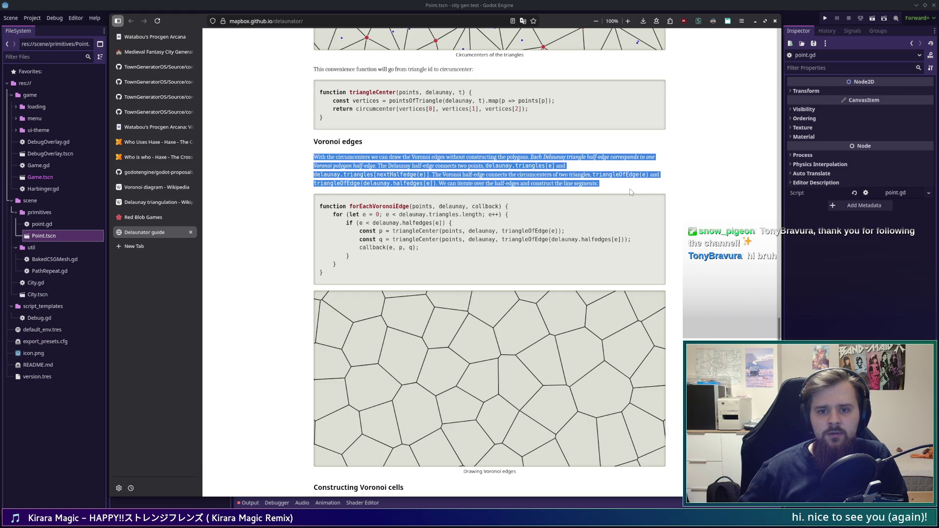
click(550, 201)
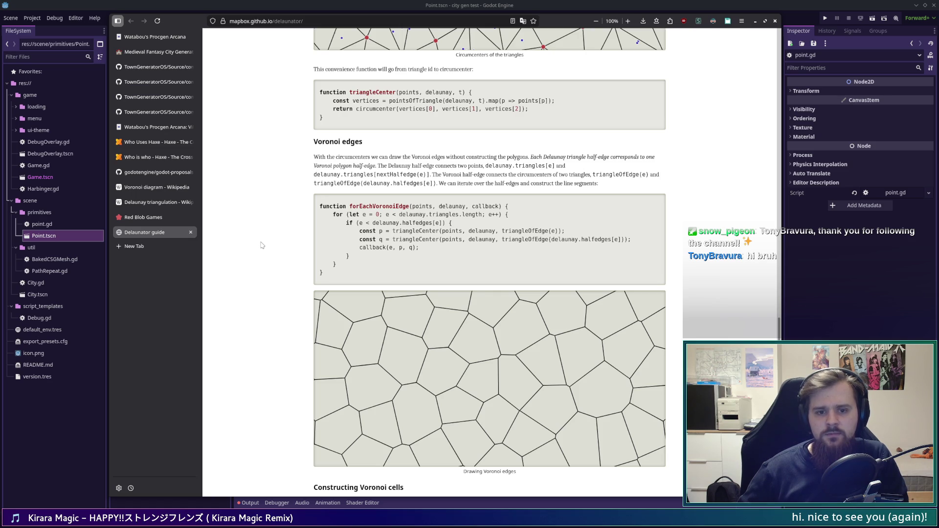
scroll(262, 246, down, 3)
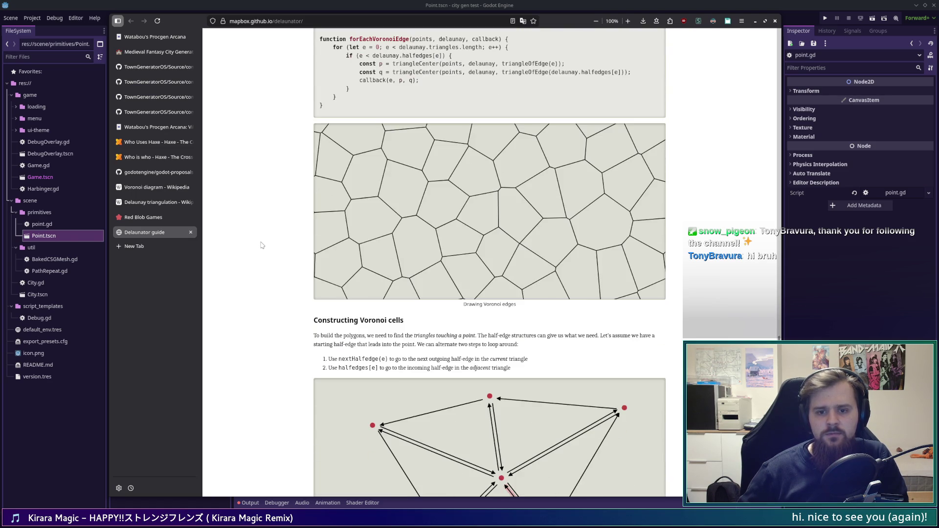
- Read the Constructing Voronoi cells paragraph and step the circulate-around-point slider fully across
scroll(262, 245, down, 3)
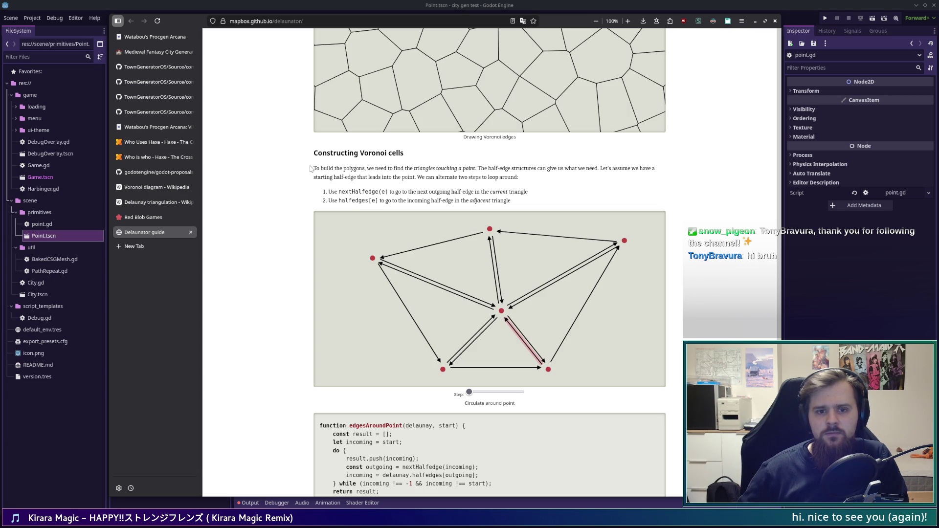
drag(314, 168, 448, 165)
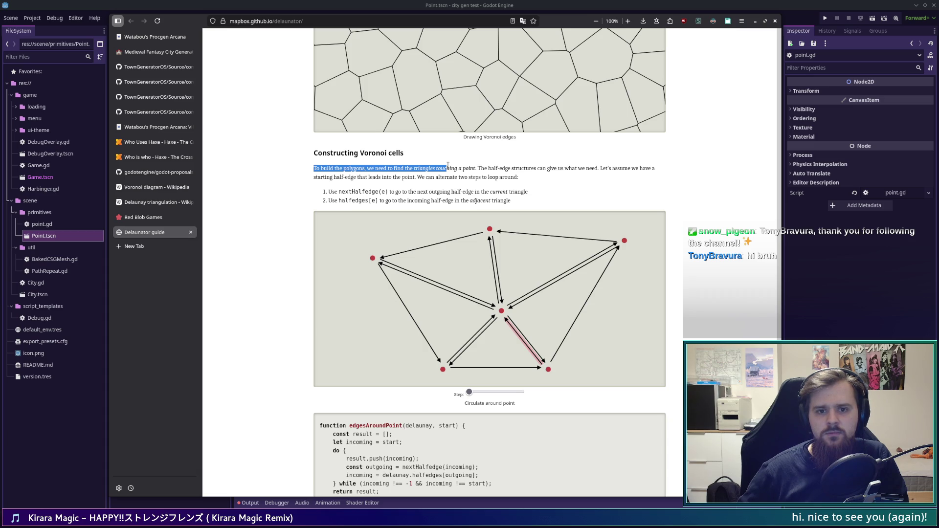
mouse_move(448, 166)
mouse_down()
mouse_move(638, 169)
mouse_move(383, 185)
mouse_move(356, 177)
mouse_move(435, 177)
mouse_up()
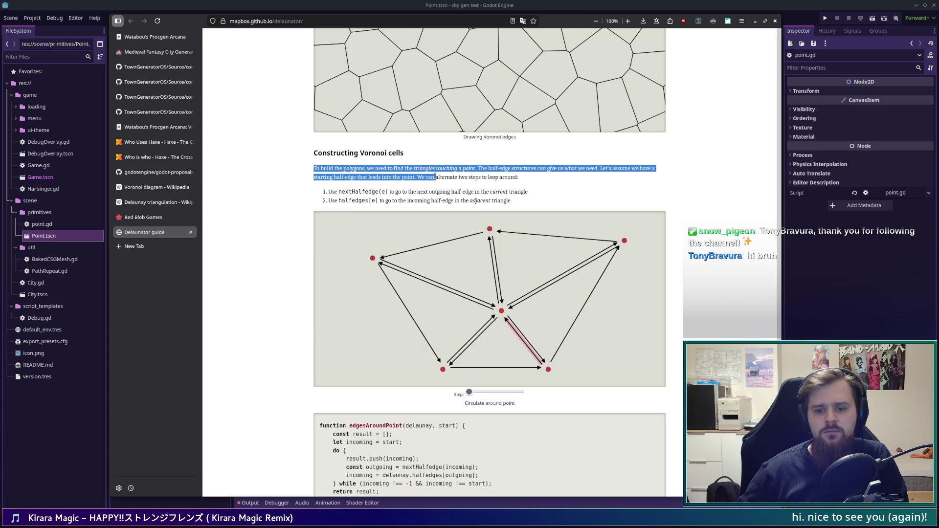
drag(436, 177, 538, 181)
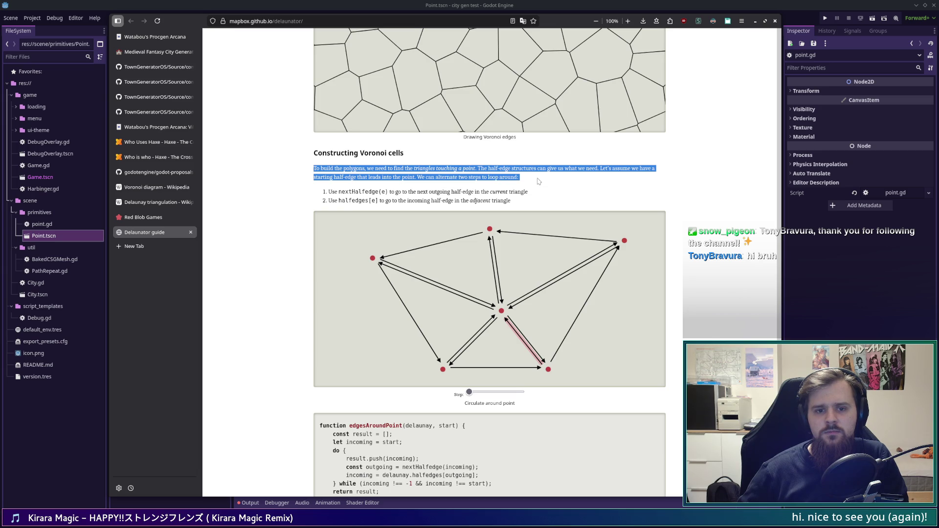
click(539, 182)
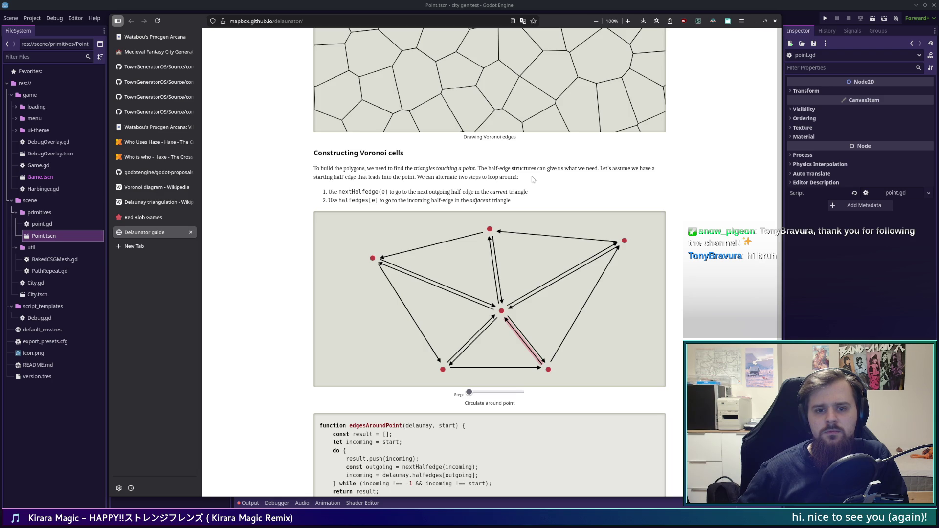
scroll(405, 345, down, 3)
mouse_move(472, 312)
mouse_down()
mouse_move(521, 310)
mouse_move(441, 312)
mouse_move(489, 312)
mouse_move(457, 314)
mouse_up()
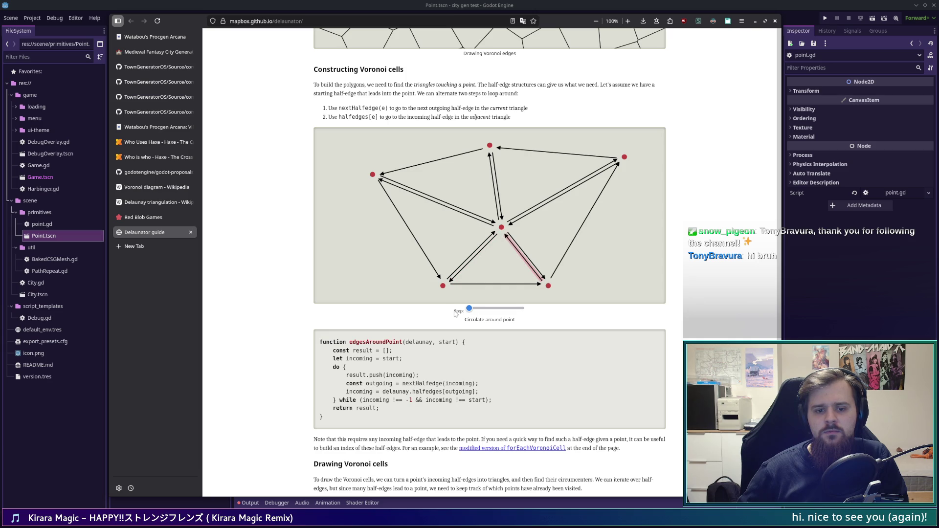
- Scroll back and forth past the edgesAroundPoint code to the forEachVoronoiCell code under Drawing Voronoi cells
scroll(263, 317, down, 4)
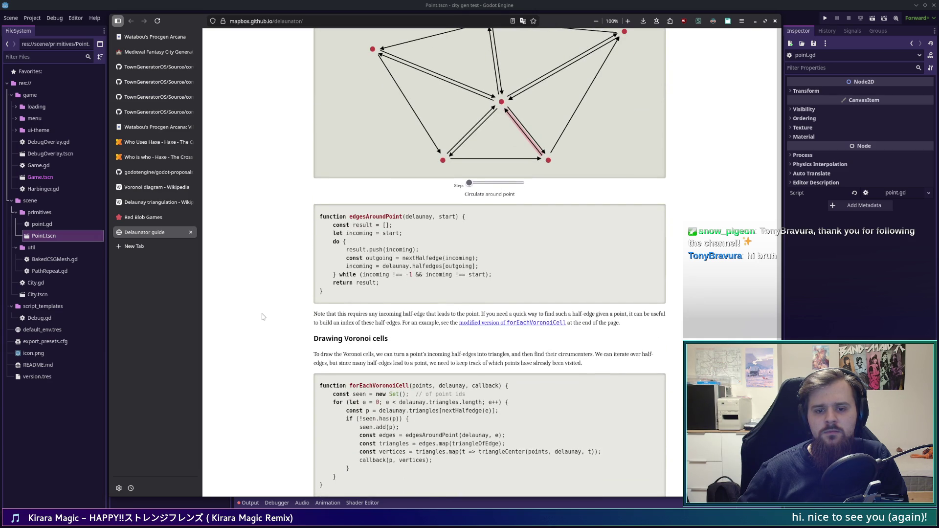
scroll(262, 317, up, 6)
scroll(264, 313, down, 3)
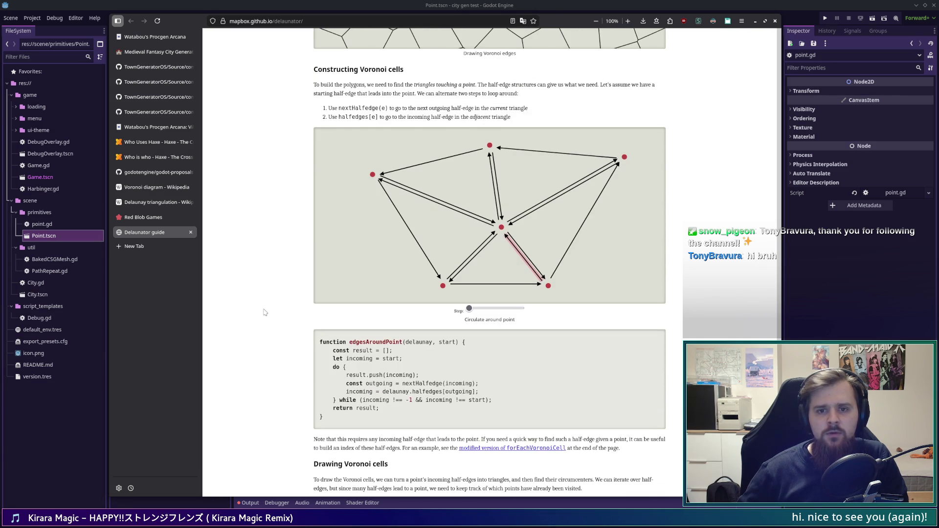
scroll(264, 312, up, 5)
scroll(265, 313, up, 6)
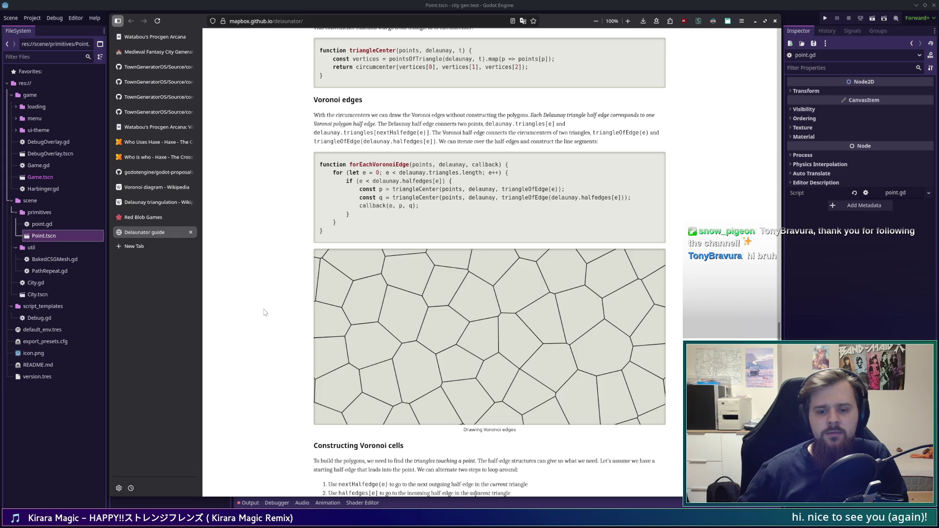
scroll(265, 312, up, 3)
scroll(264, 312, down, 7)
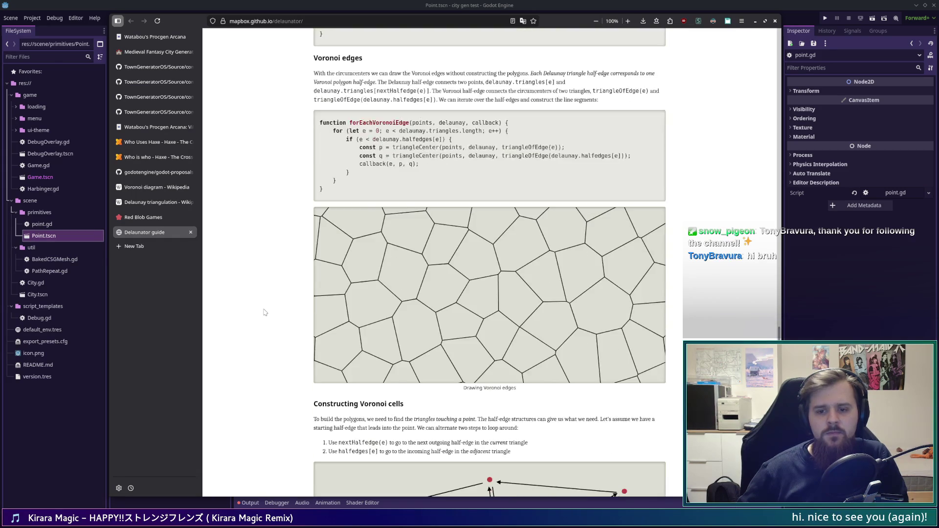
scroll(264, 313, down, 19)
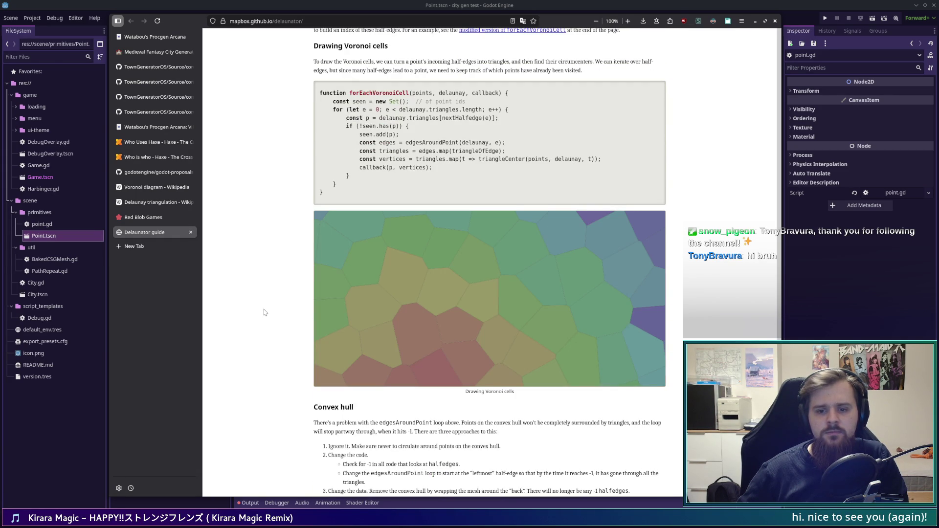
scroll(264, 312, up, 15)
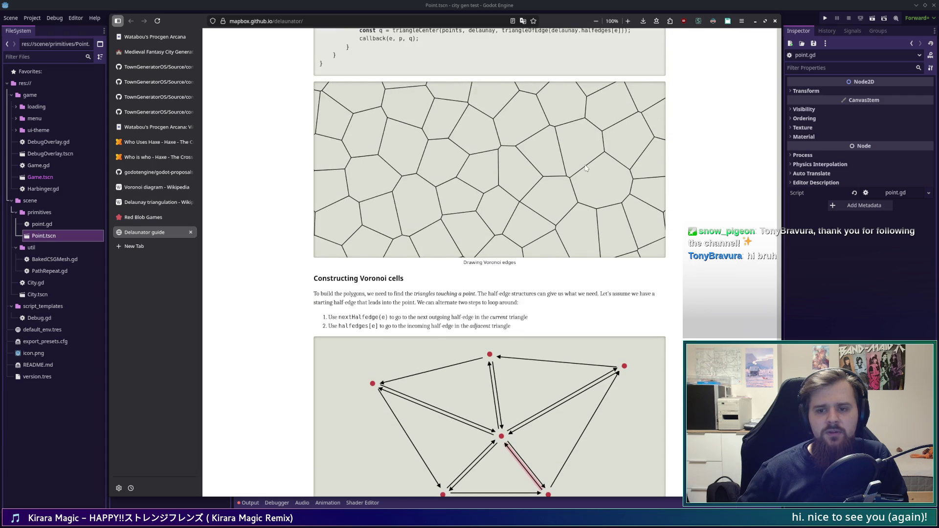
scroll(446, 217, down, 5)
scroll(446, 217, down, 12)
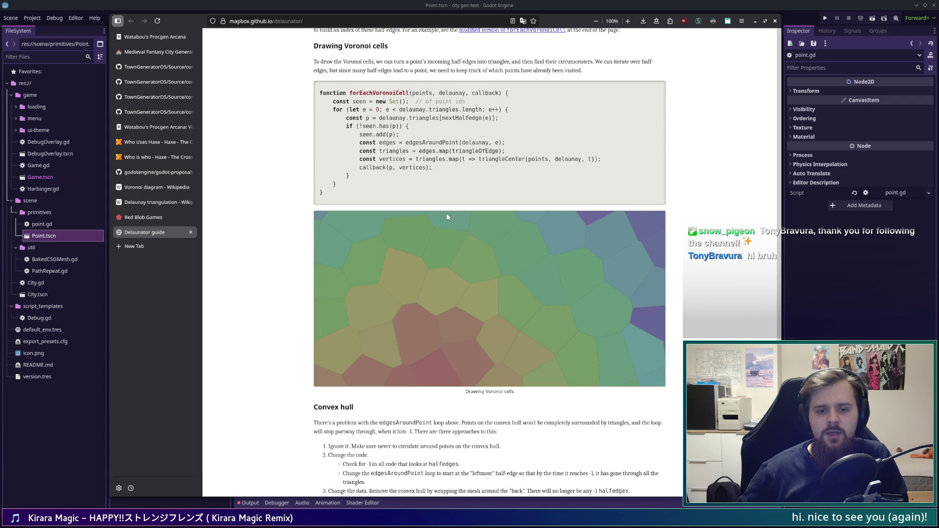
scroll(238, 301, up, 4)
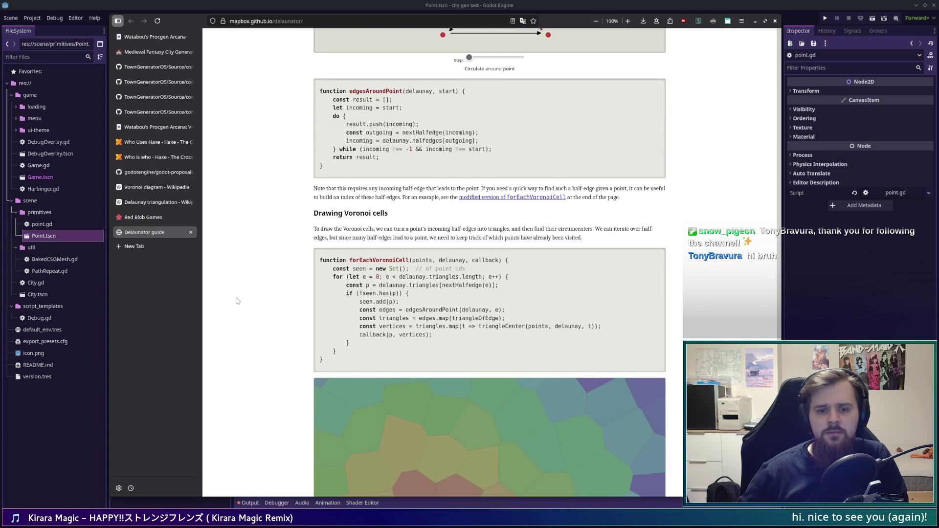
scroll(237, 301, up, 12)
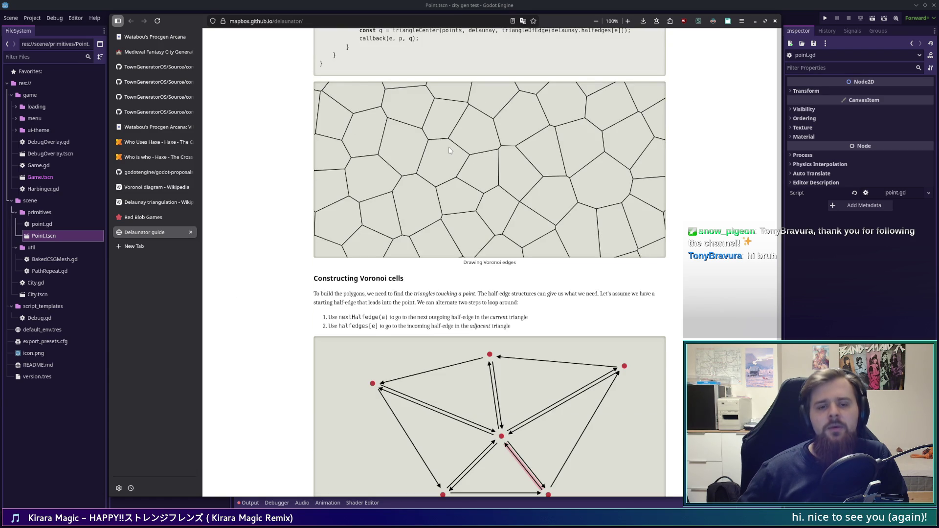
scroll(439, 247, down, 1)
scroll(416, 264, down, 2)
scroll(301, 247, up, 4)
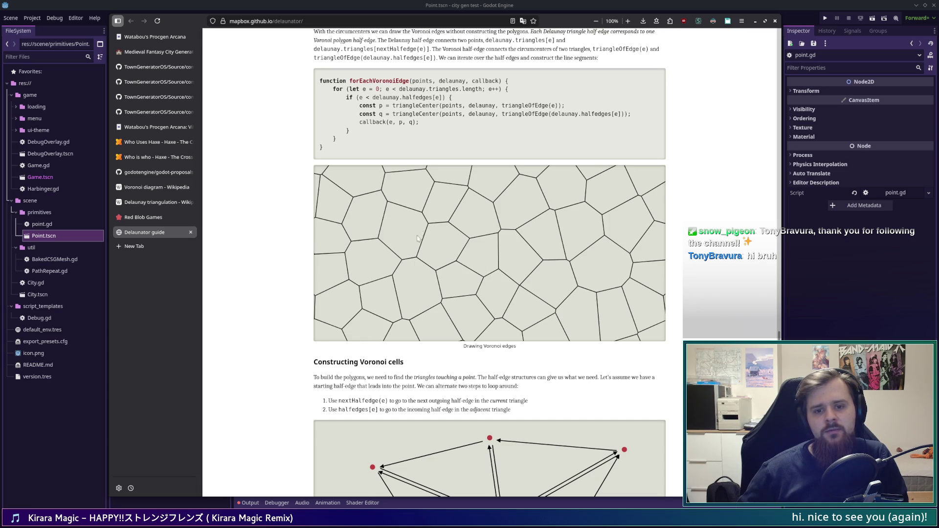
scroll(530, 277, down, 5)
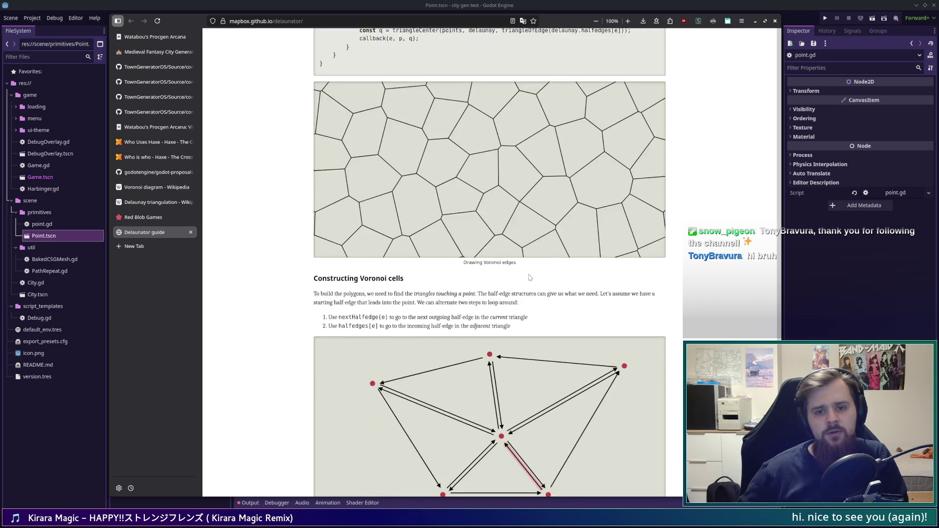
scroll(511, 265, down, 5)
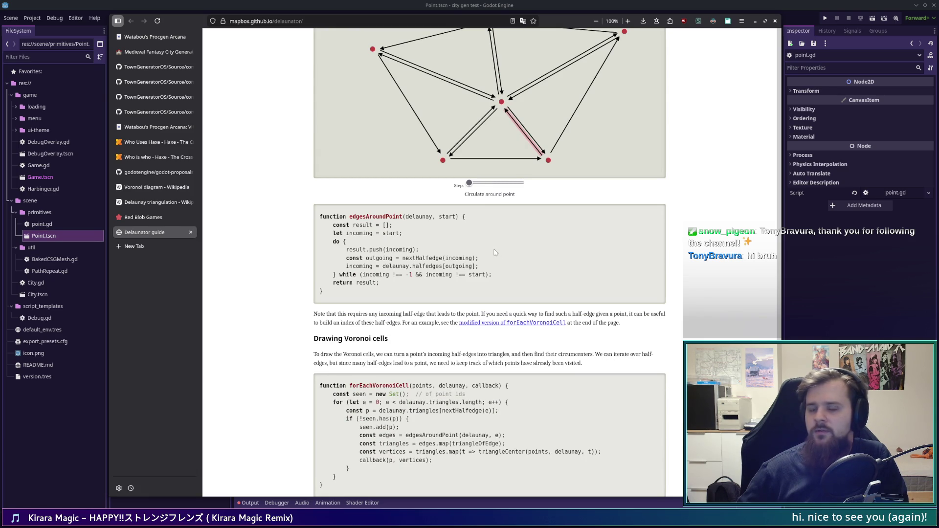
scroll(495, 252, down, 2)
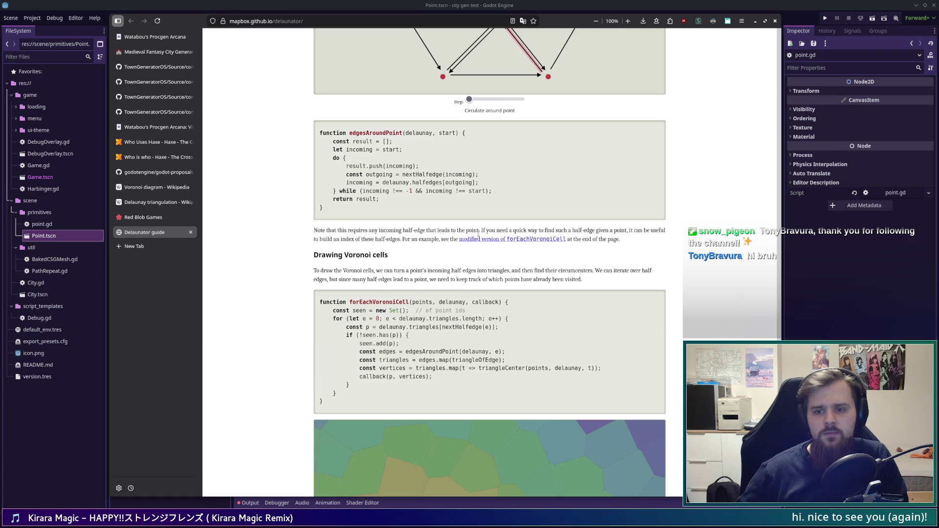
scroll(427, 249, down, 2)
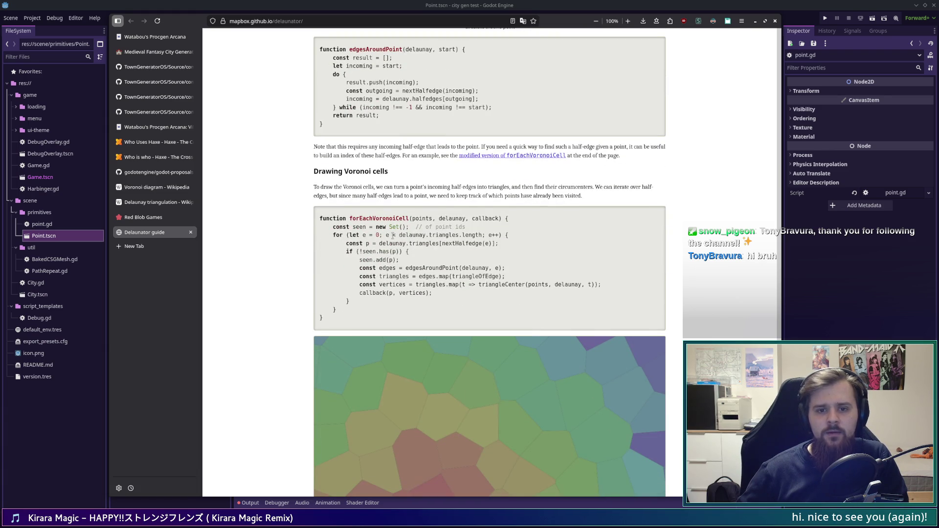
- Read the sentences on half-edges, circumcenters and tracking visited points, then reveal the coloured cells drawing
drag(384, 187, 512, 187)
drag(571, 188, 594, 188)
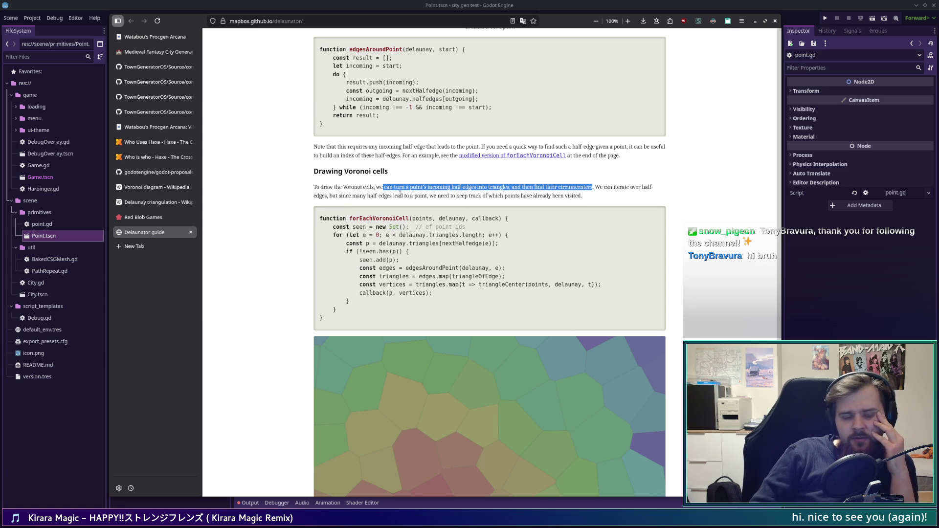
mouse_move(325, 195)
mouse_down()
mouse_move(407, 206)
mouse_move(429, 189)
mouse_move(614, 202)
mouse_up()
click(609, 199)
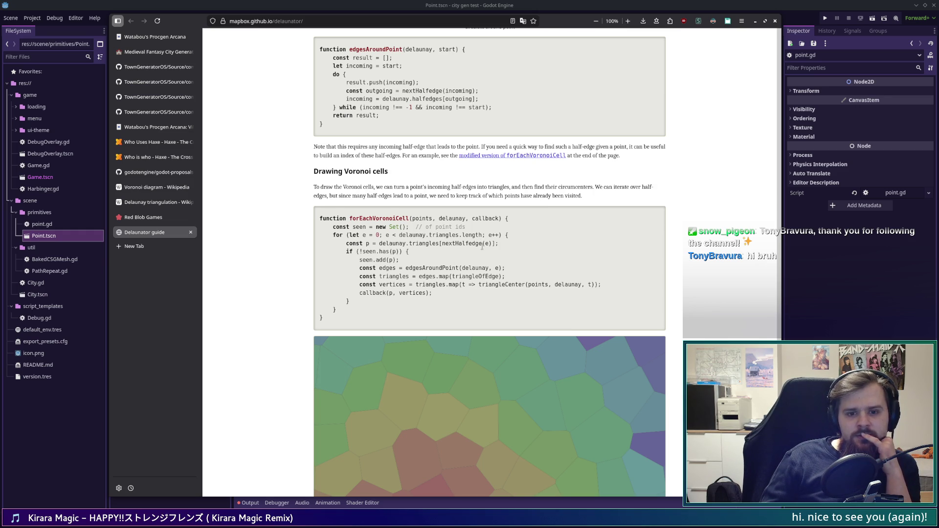
scroll(481, 247, down, 1)
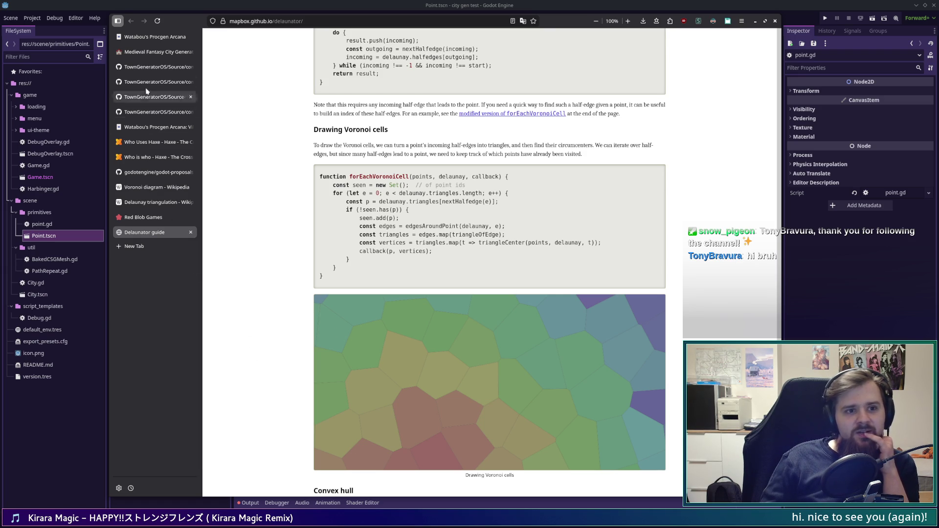
click(152, 52)
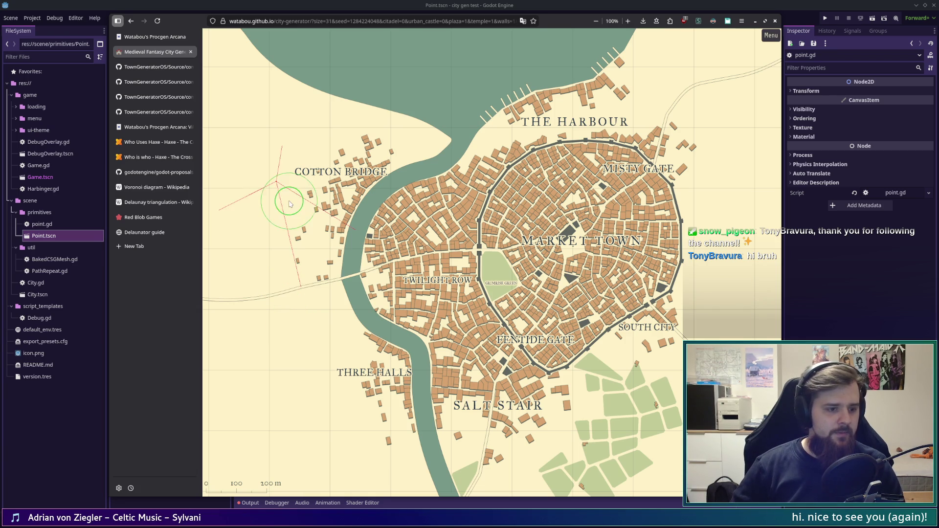
click(155, 67)
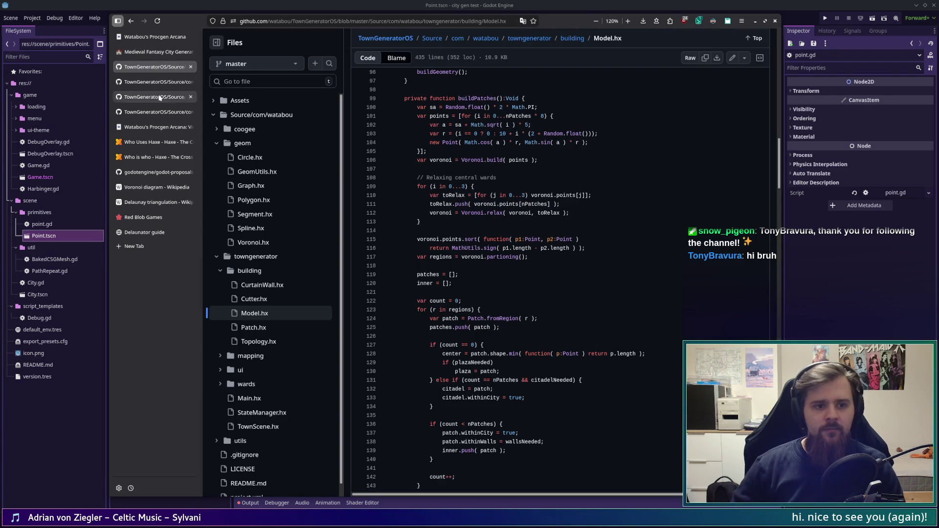
click(165, 143)
click(154, 233)
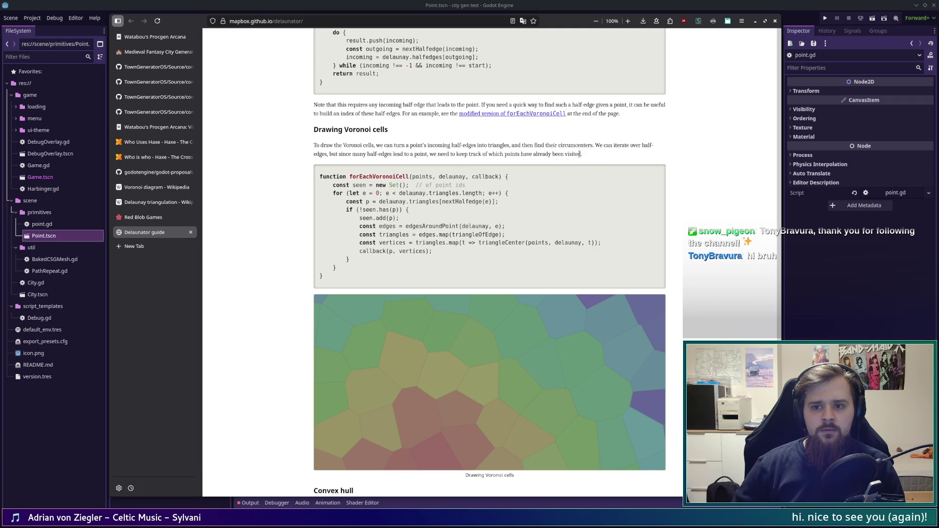
scroll(366, 322, down, 4)
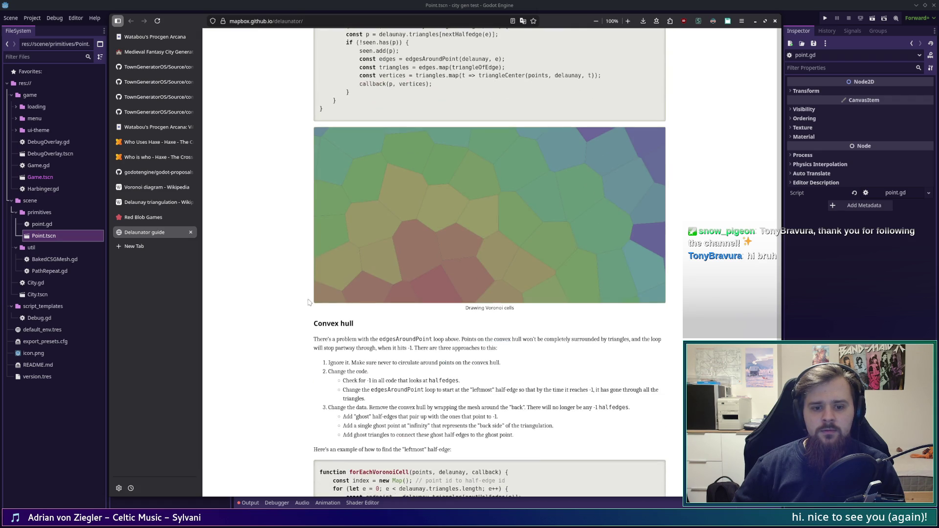
scroll(273, 300, up, 3)
scroll(273, 300, down, 1)
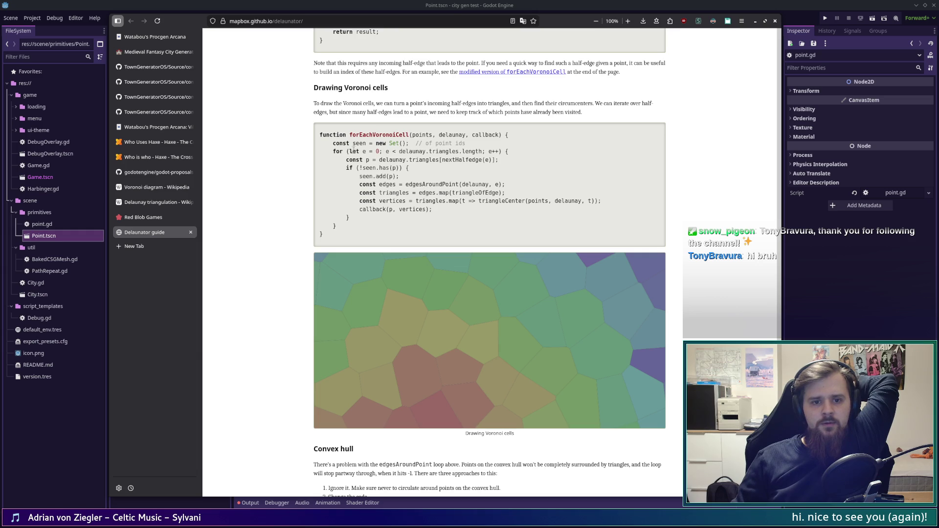
- Highlight and read the half-edge loop code: the triangles bound, the triangles lookup and nextHalfedge
mouse_move(402, 151)
mouse_down()
mouse_move(489, 160)
mouse_move(483, 151)
mouse_up()
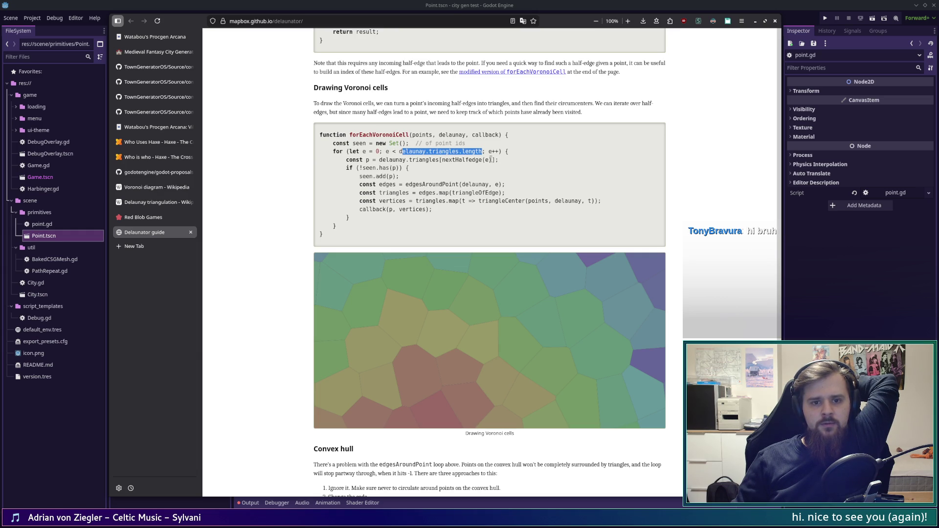
drag(387, 160, 498, 161)
click(498, 162)
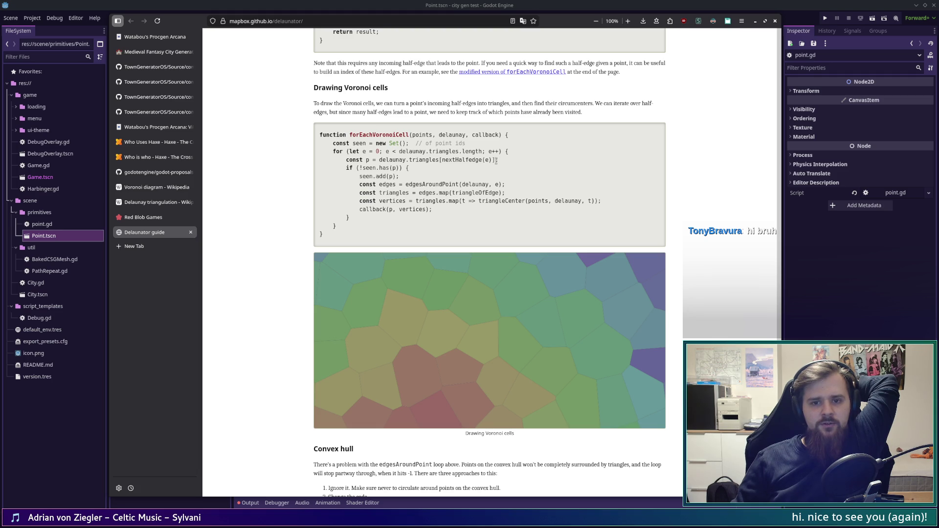
drag(363, 151, 378, 151)
click(518, 162)
drag(487, 160, 410, 160)
click(471, 166)
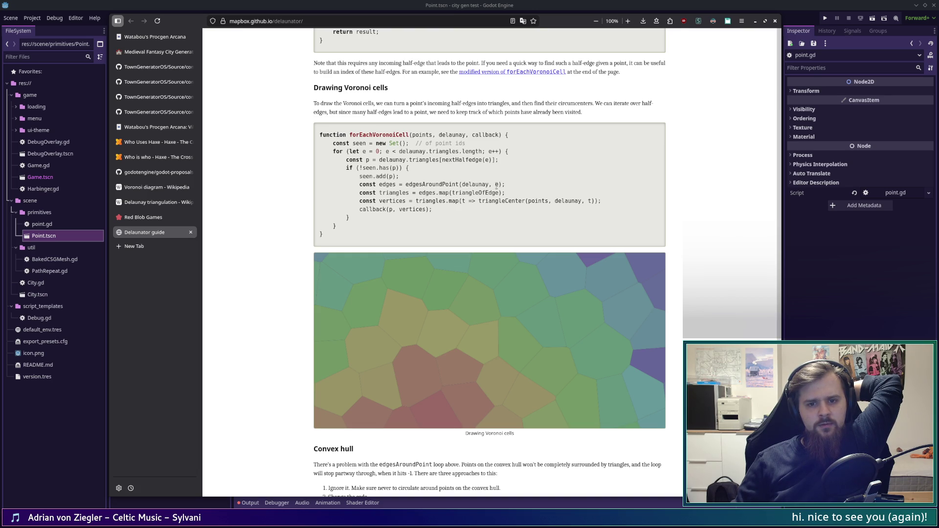
drag(361, 155, 382, 152)
click(407, 177)
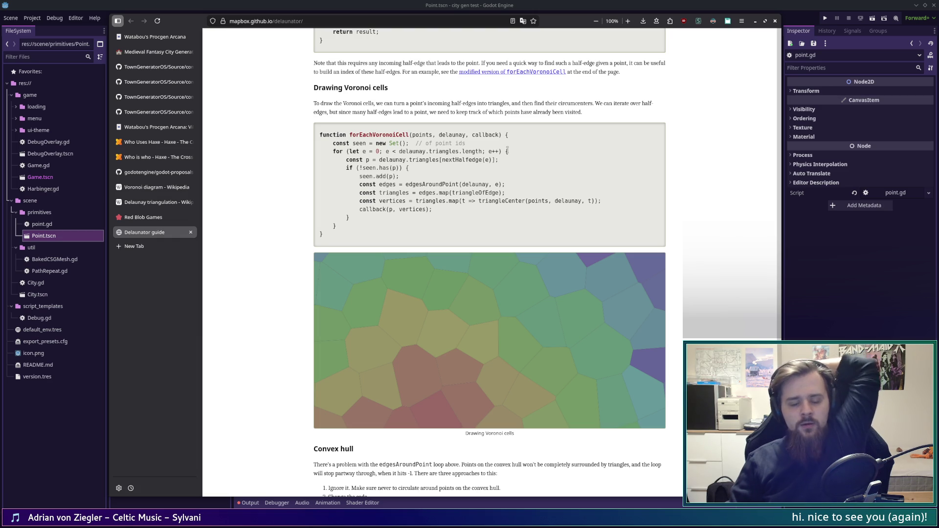
- Study the edgesAroundPoint function, highlighting its outgoing variable and halfedges lookup
scroll(553, 252, up, 5)
scroll(553, 252, up, 2)
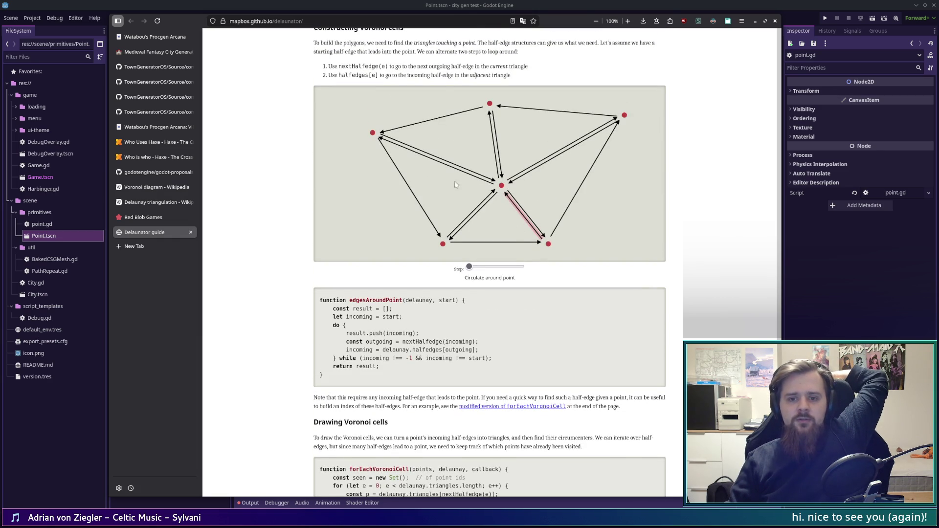
scroll(533, 221, down, 2)
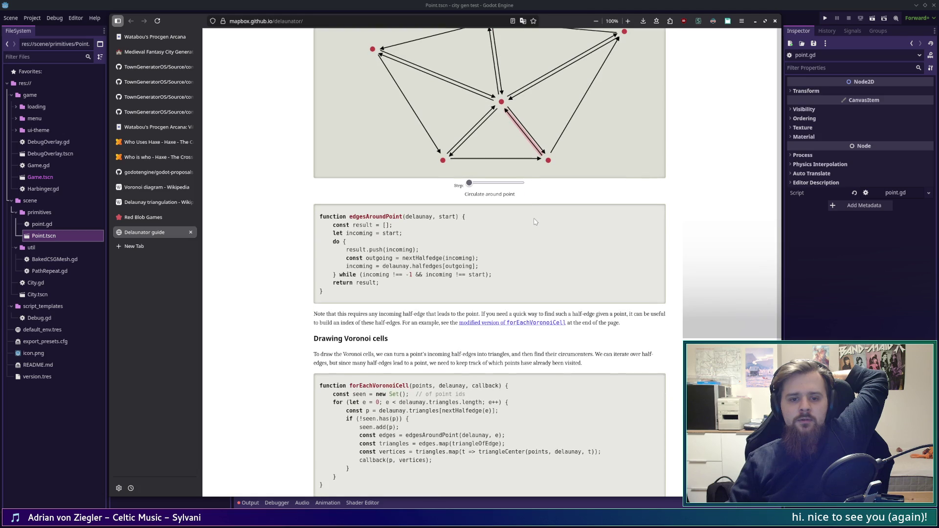
drag(356, 214, 394, 225)
click(468, 228)
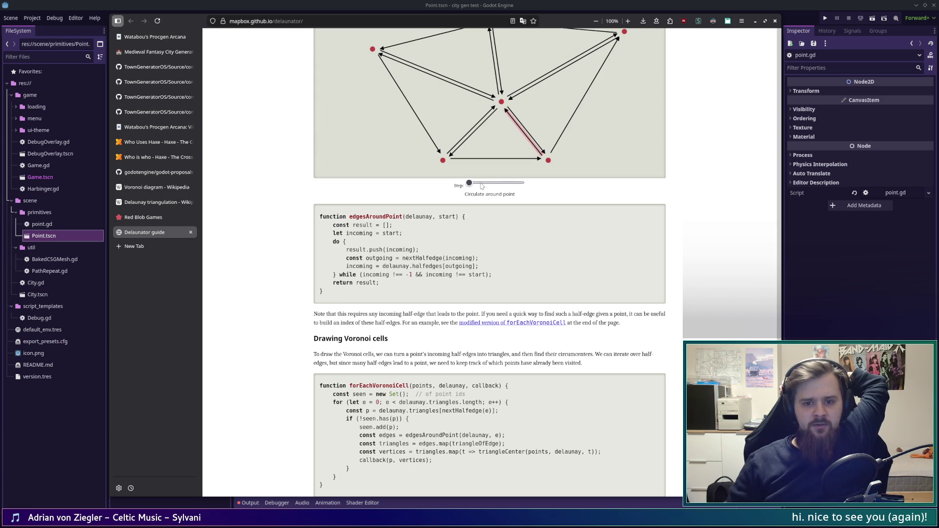
scroll(451, 254, down, 1)
scroll(451, 254, up, 1)
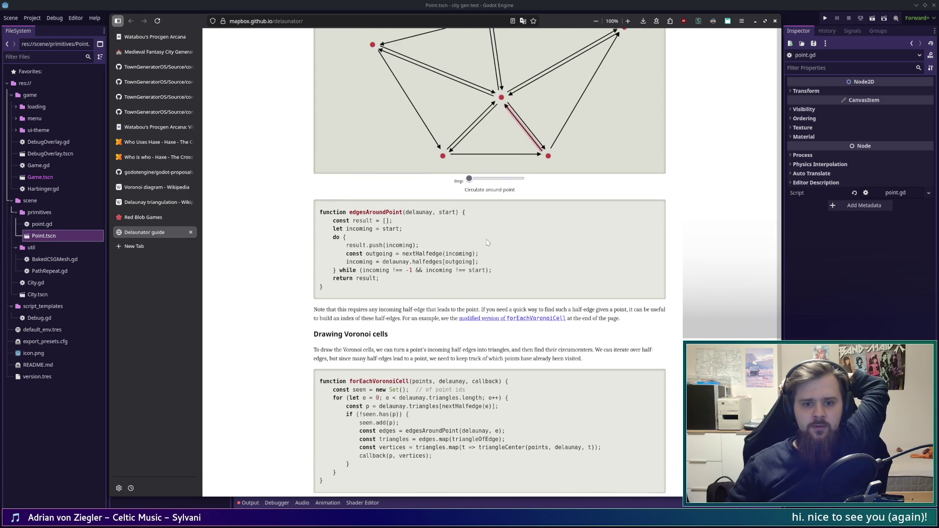
drag(386, 266, 482, 270)
click(482, 271)
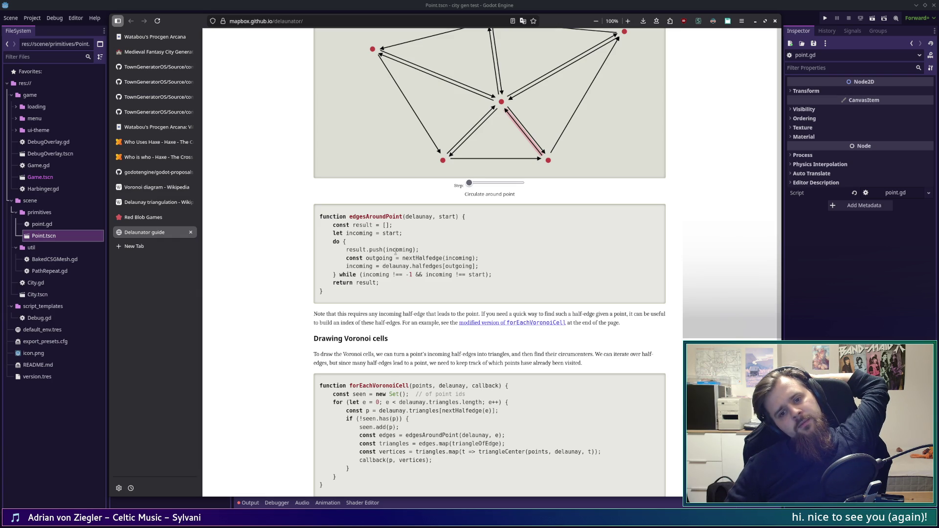
double_click(379, 258)
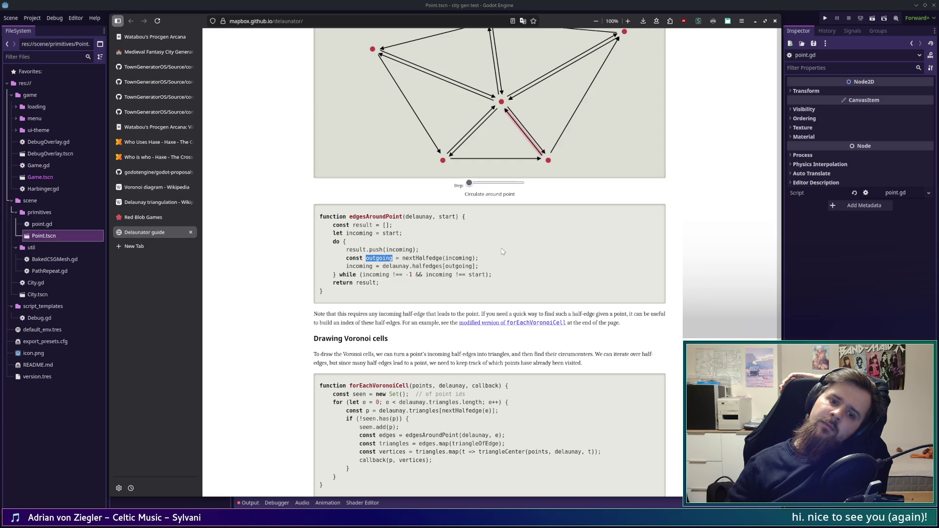
- Scroll back up to the Delaunay edges code and drop down the PhantomBot chat terminal
scroll(503, 252, up, 15)
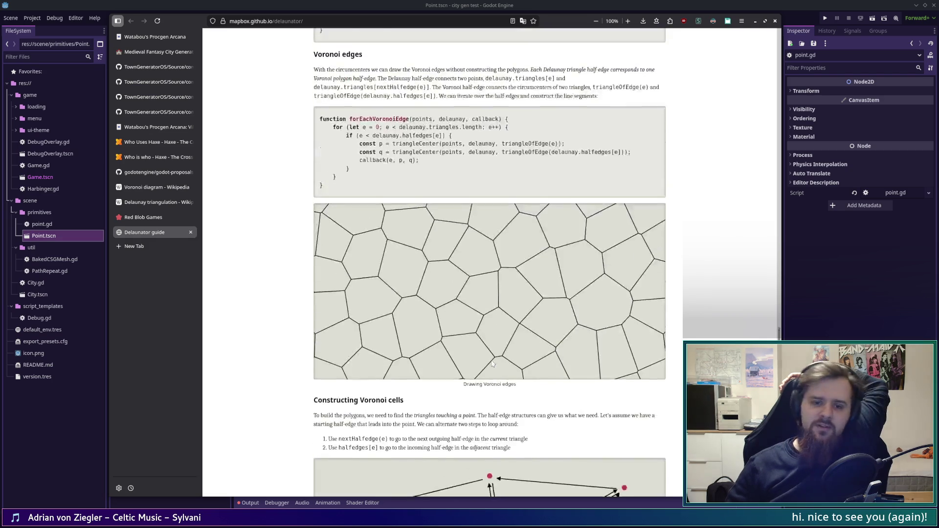
scroll(483, 364, up, 15)
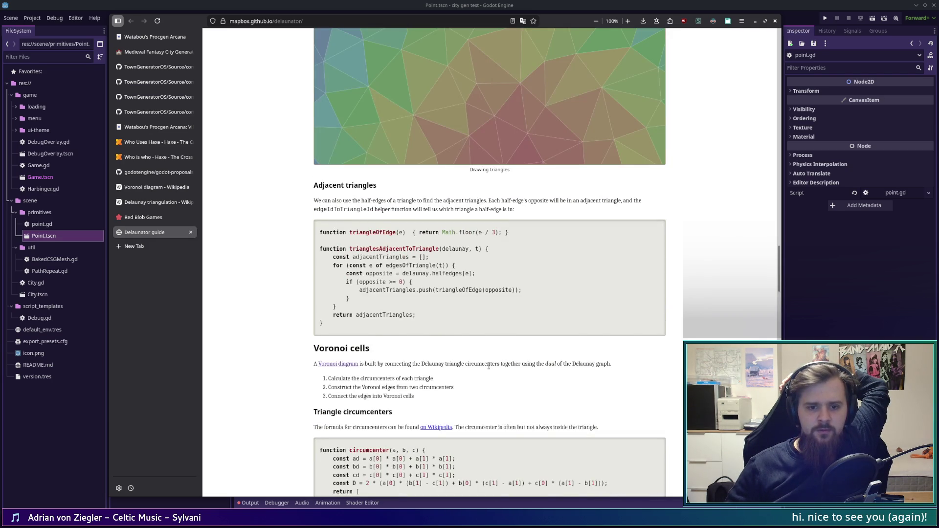
scroll(489, 367, up, 10)
scroll(490, 368, up, 20)
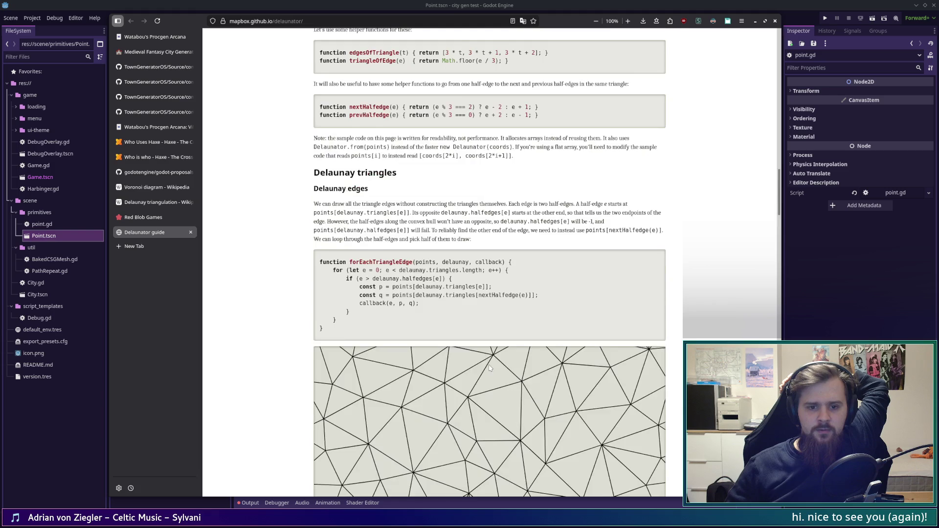
scroll(490, 367, up, 10)
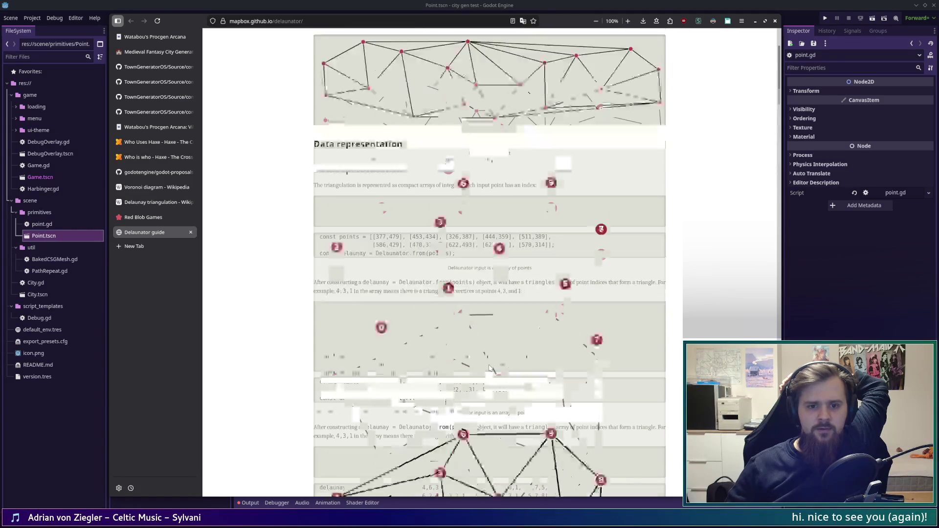
scroll(732, 240, down, 15)
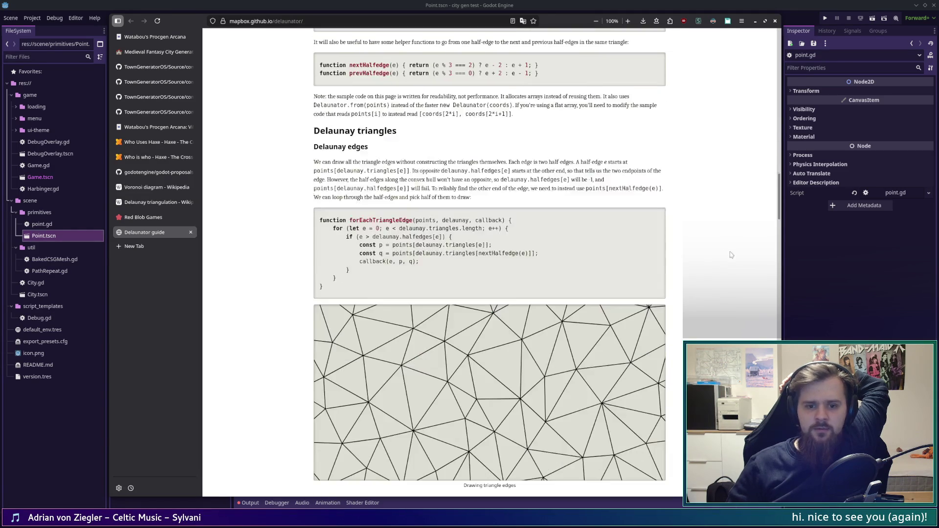
scroll(732, 256, up, 4)
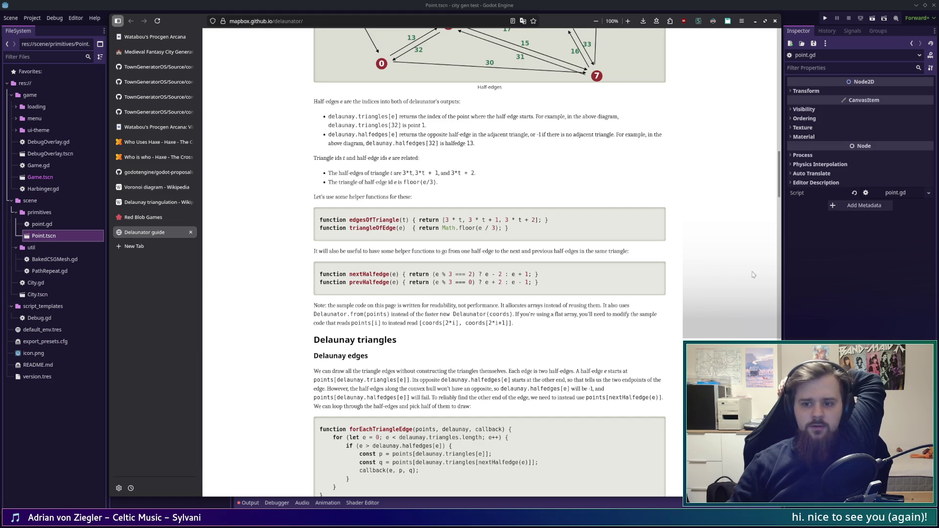
key(F12)
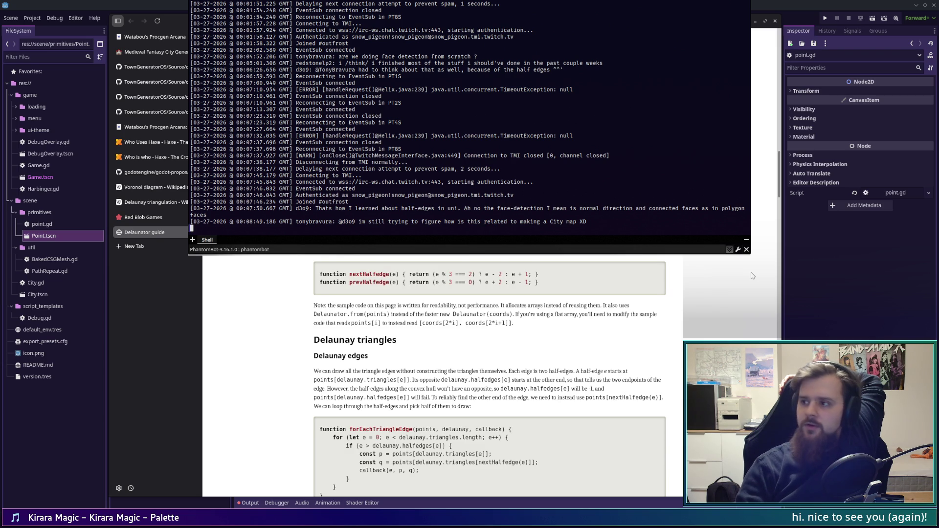
- Hide the chat terminal, skim the guide down to 'Constructing Voronoi cells', then go to Procgen Arcana
key(F12)
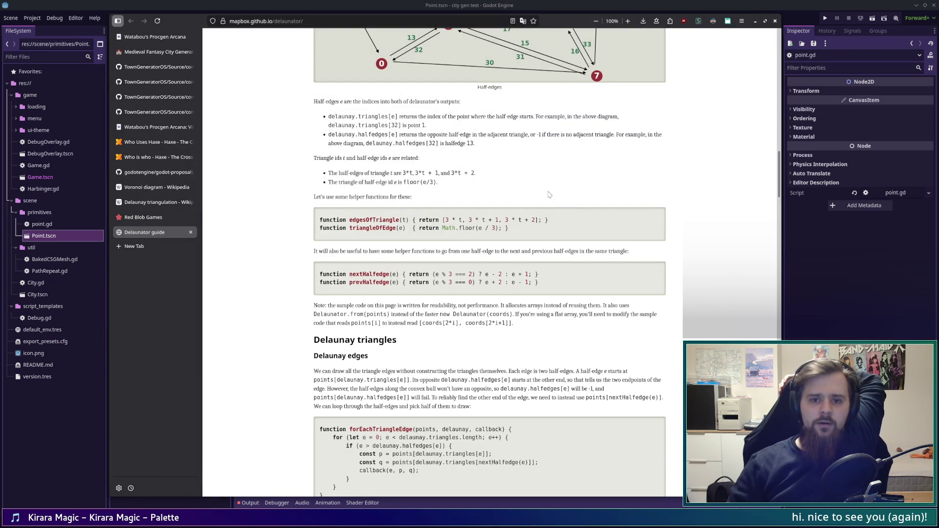
scroll(651, 235, up, 3)
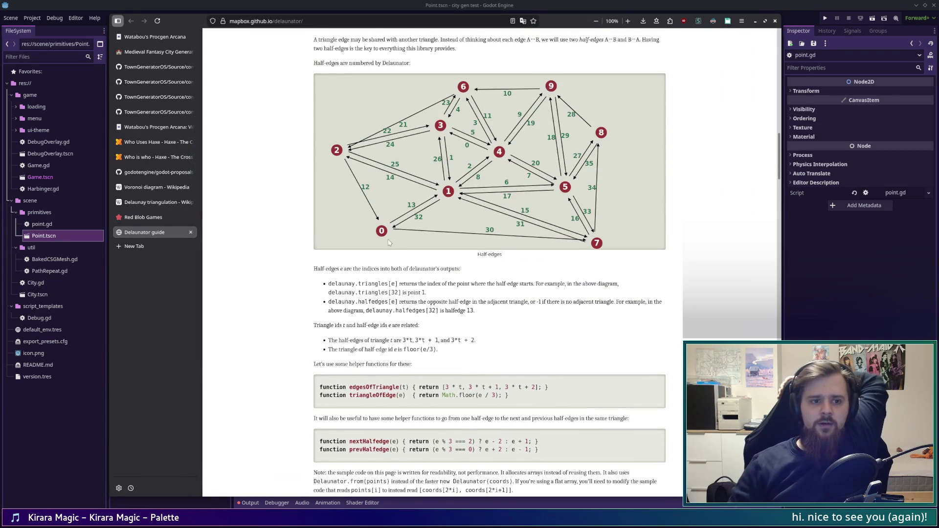
scroll(557, 272, up, 3)
scroll(557, 272, up, 5)
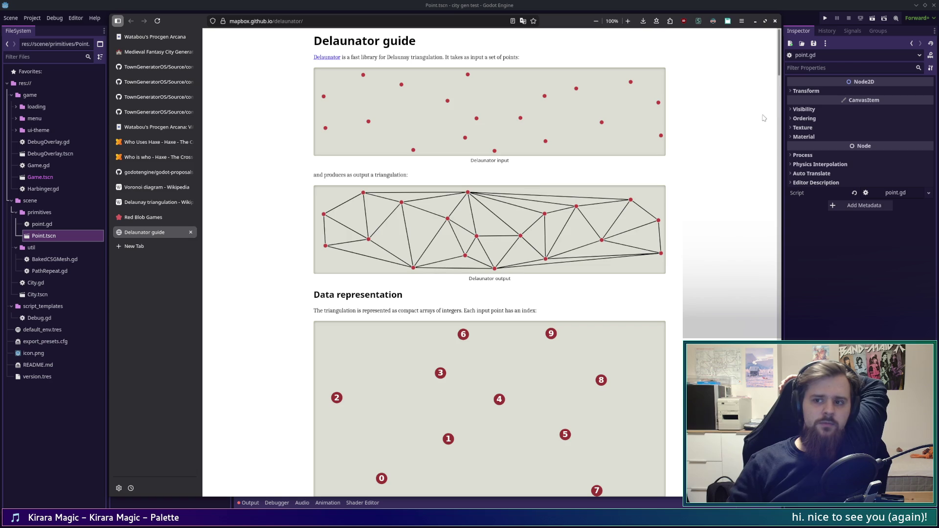
mouse_move(779, 73)
mouse_down()
mouse_move(777, 391)
mouse_move(778, 342)
mouse_up()
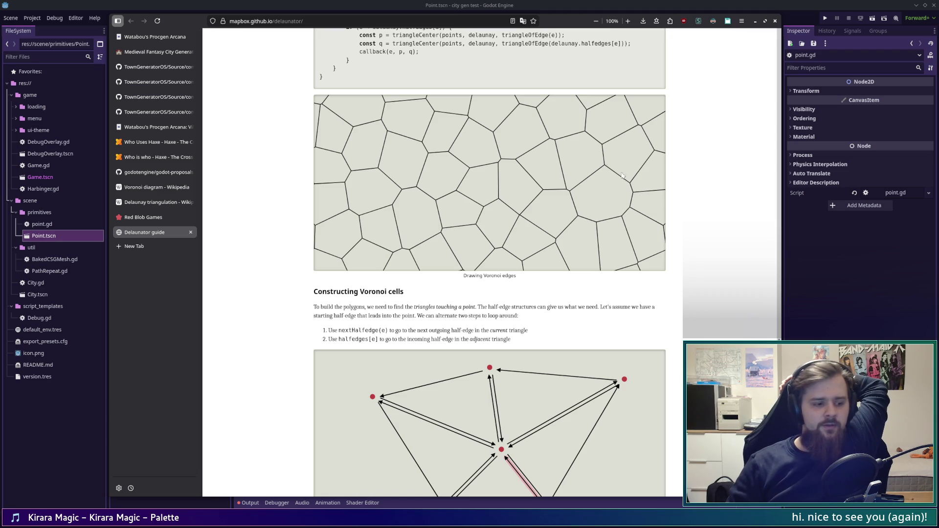
click(152, 37)
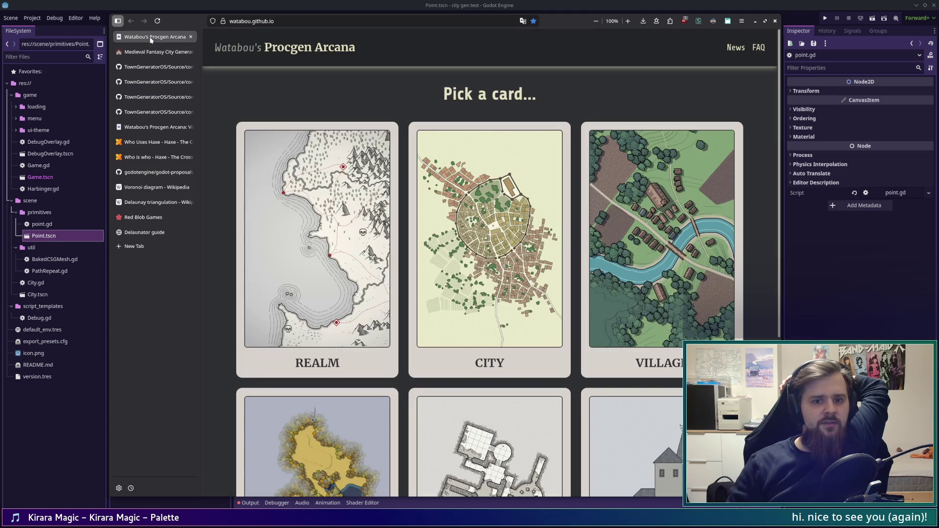
- Duplicate the Medieval Fantasy City Generator tab showing Everbloom Church, then open its Menu
click(149, 52)
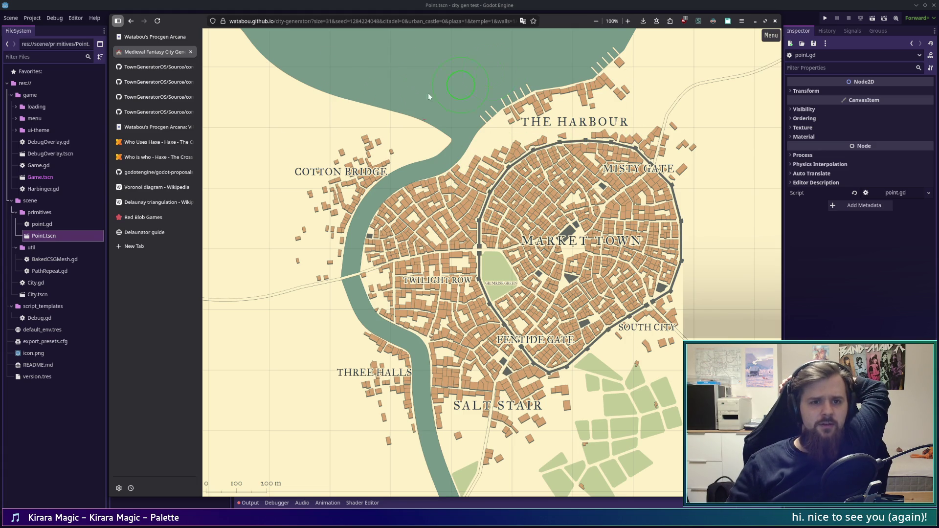
right_click(158, 52)
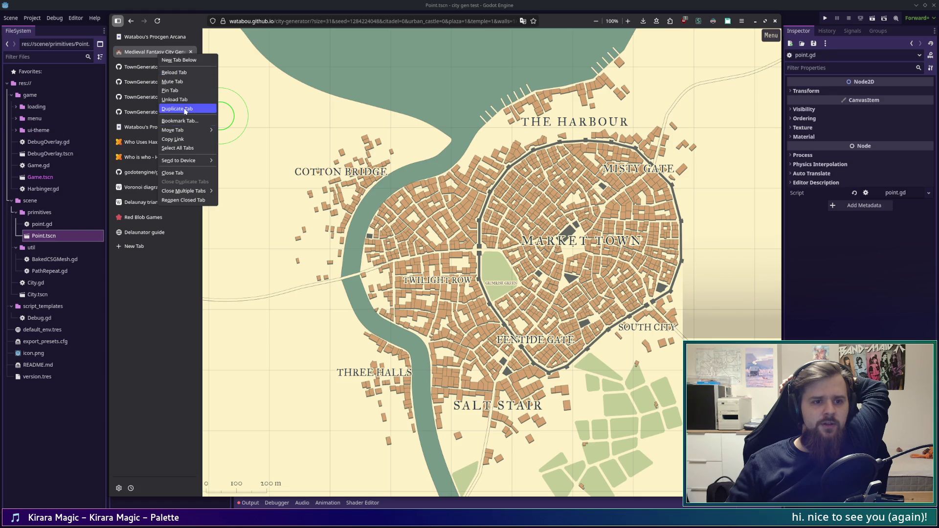
click(177, 108)
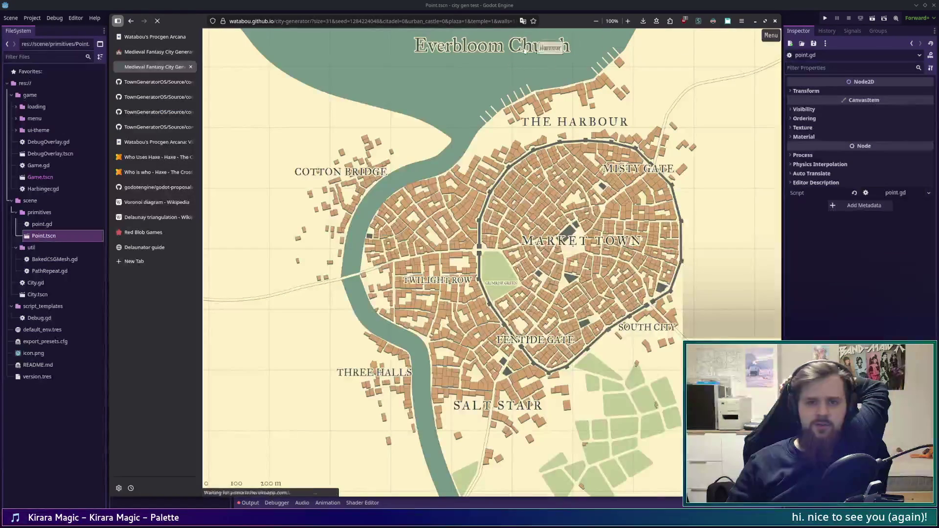
click(771, 35)
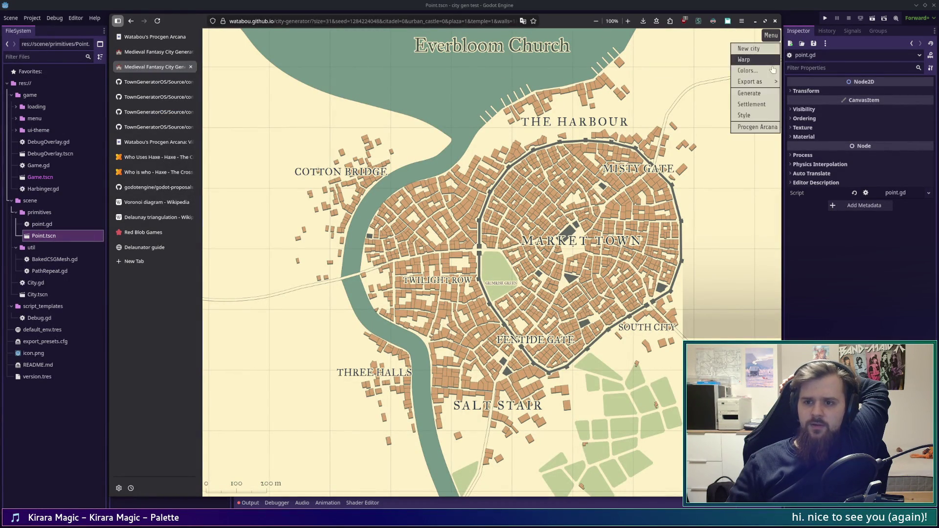
- Generate medium, small, large and several more medium cities until Starwood appears, then collapse the panel
click(765, 97)
drag(751, 213, 678, 160)
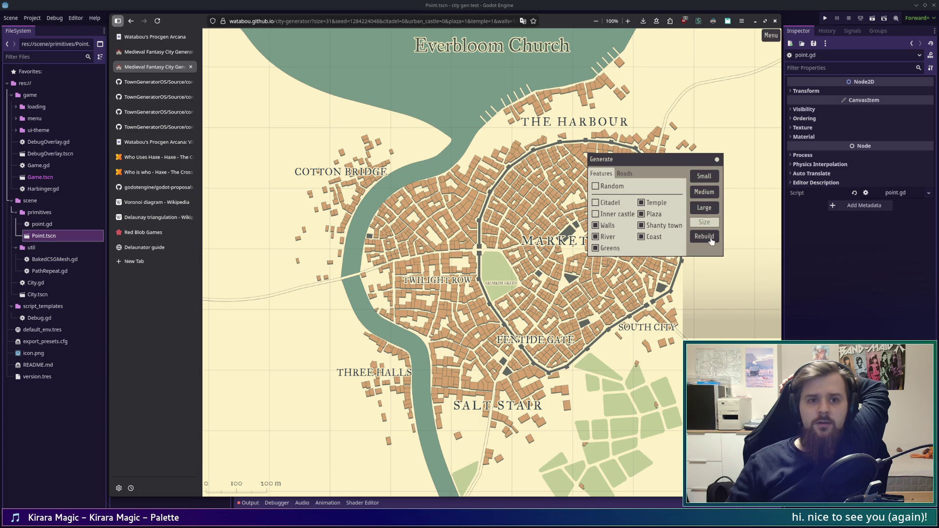
click(710, 194)
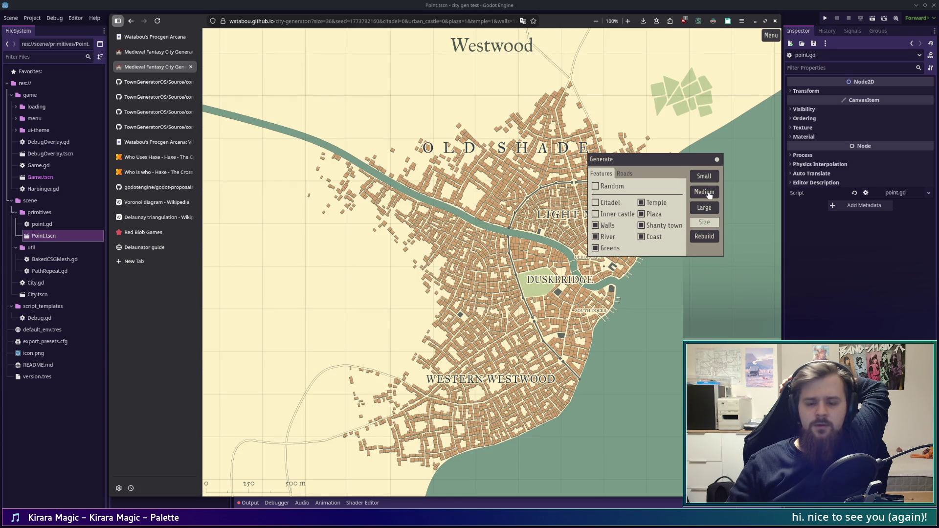
click(706, 178)
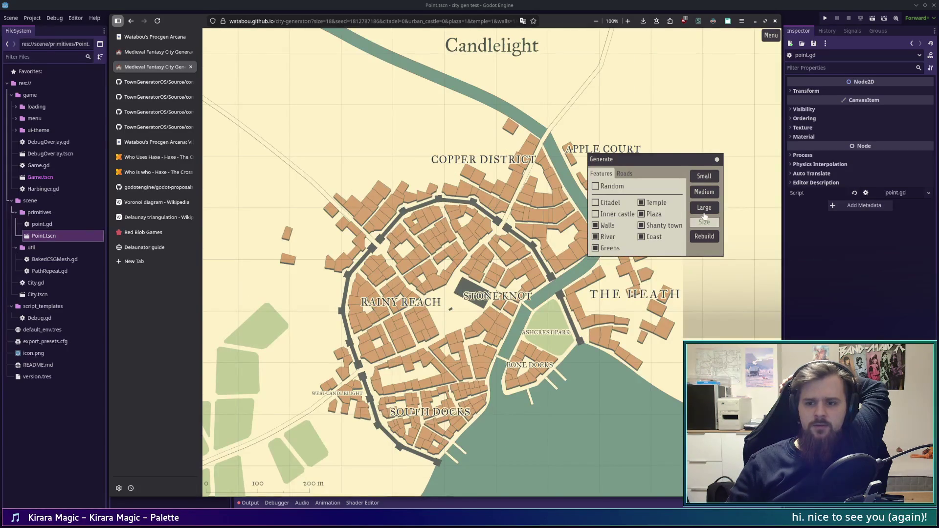
click(704, 210)
click(706, 193)
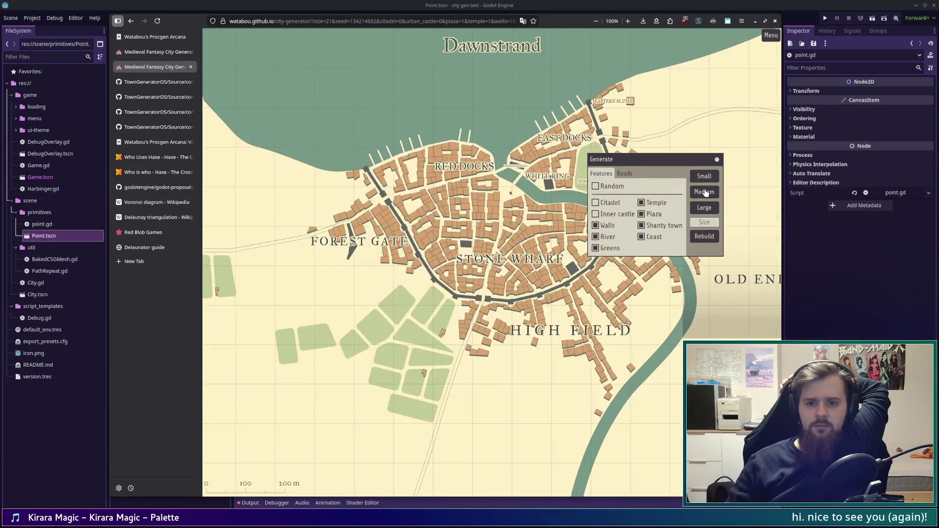
click(706, 193)
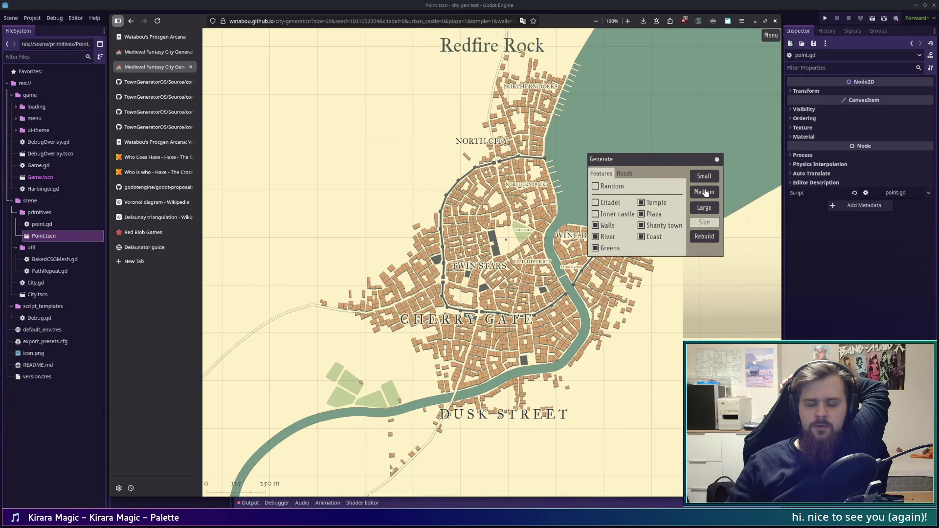
click(706, 194)
click(705, 193)
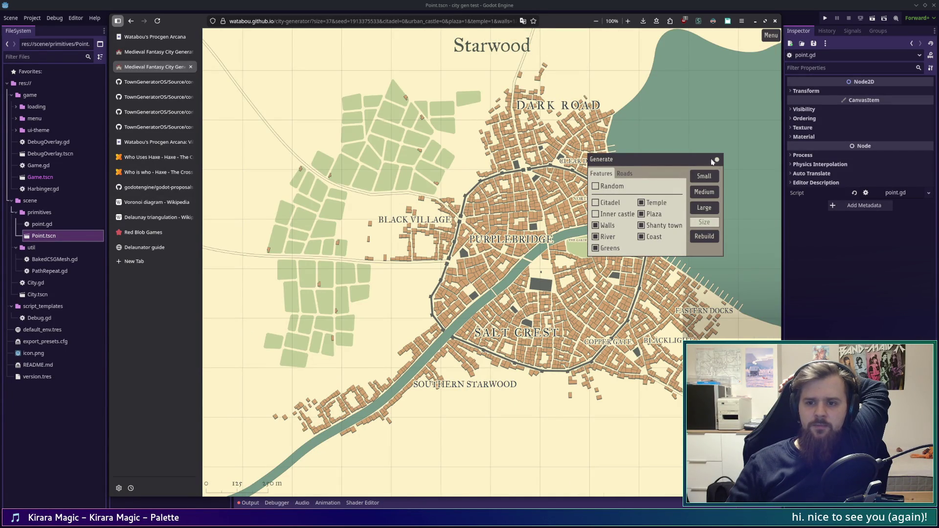
drag(716, 162, 755, 51)
click(753, 59)
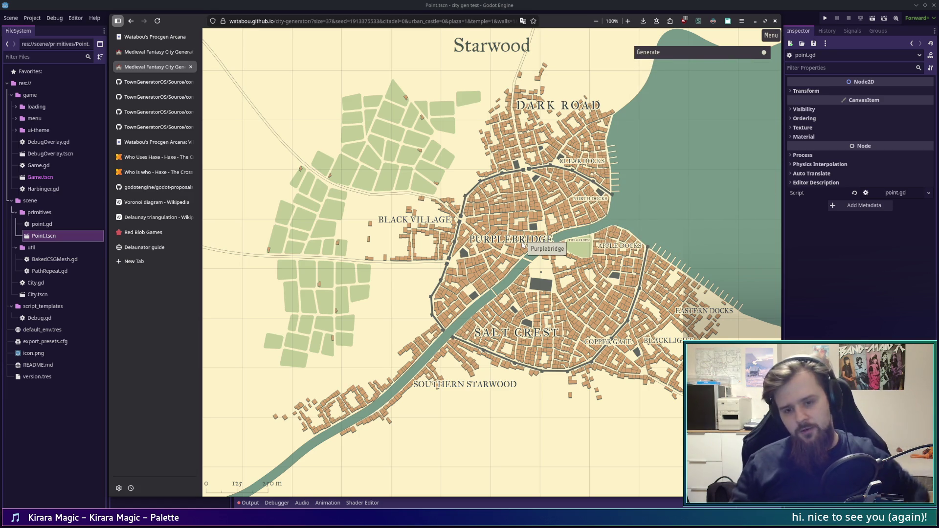
- Turn on Warp under Menu > Settlement and push the western wall corner outward
click(772, 36)
click(741, 100)
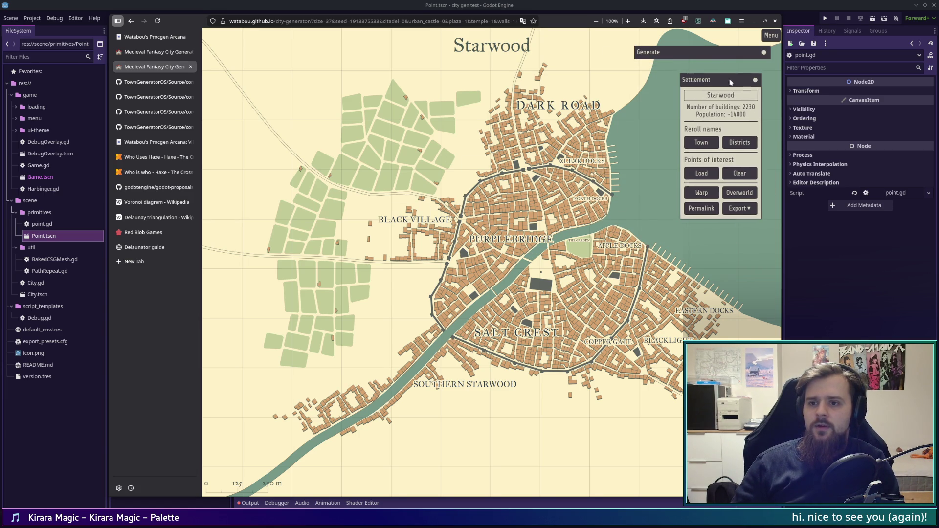
click(702, 194)
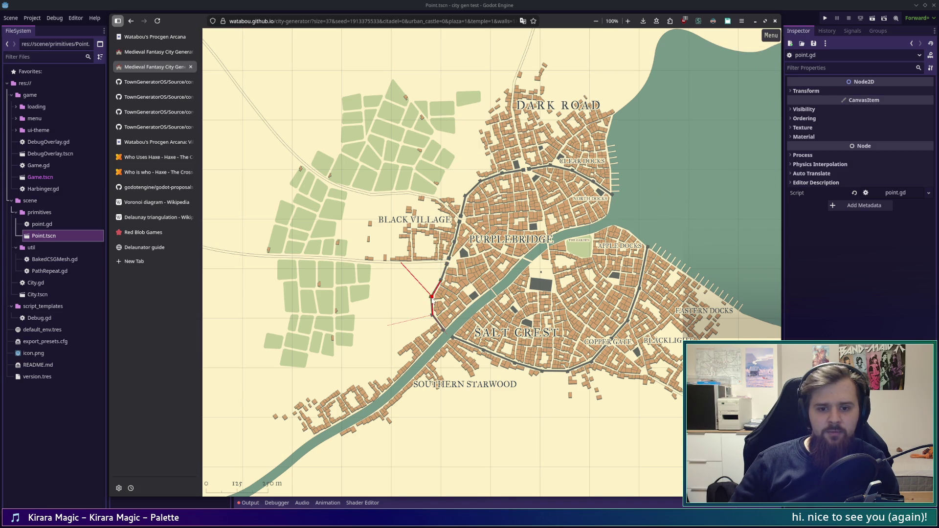
drag(432, 299, 426, 301)
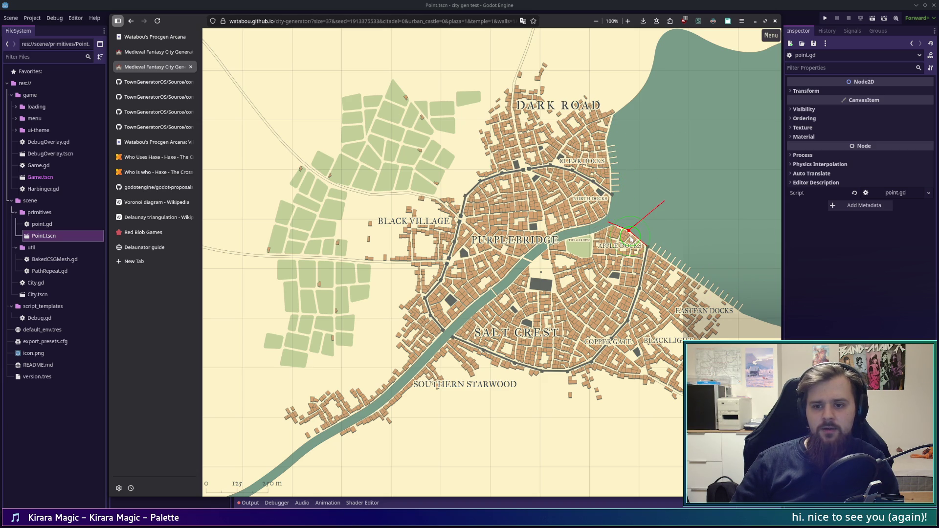
- Reposition the Apple Docks wall corner, pull the western corner toward Purplebridge, then return to Voronoi.hx
mouse_move(628, 235)
mouse_down()
mouse_move(629, 244)
mouse_move(649, 235)
mouse_move(633, 244)
mouse_move(645, 245)
mouse_up()
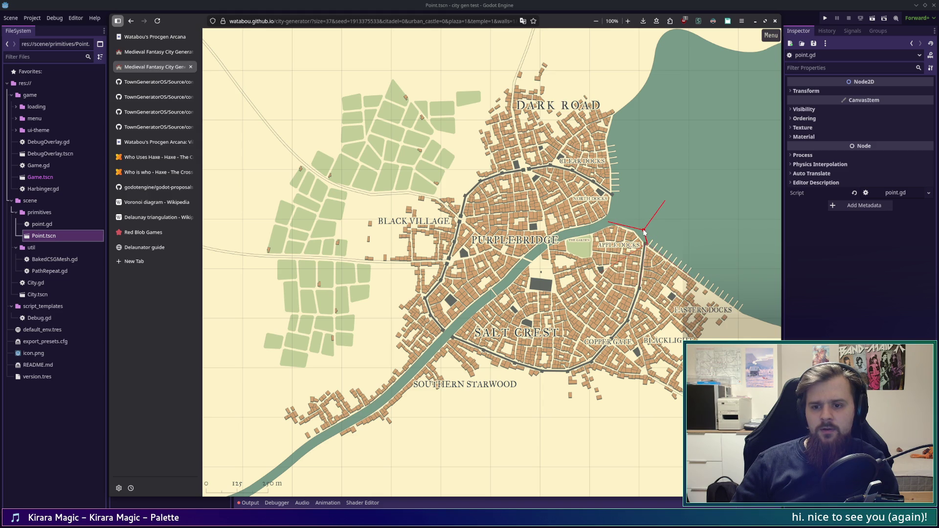
mouse_move(649, 234)
mouse_down()
mouse_move(739, 248)
mouse_move(729, 269)
mouse_move(601, 211)
mouse_move(661, 203)
mouse_move(704, 245)
mouse_move(752, 269)
mouse_move(728, 99)
mouse_move(601, 147)
mouse_move(654, 281)
mouse_move(647, 241)
mouse_up()
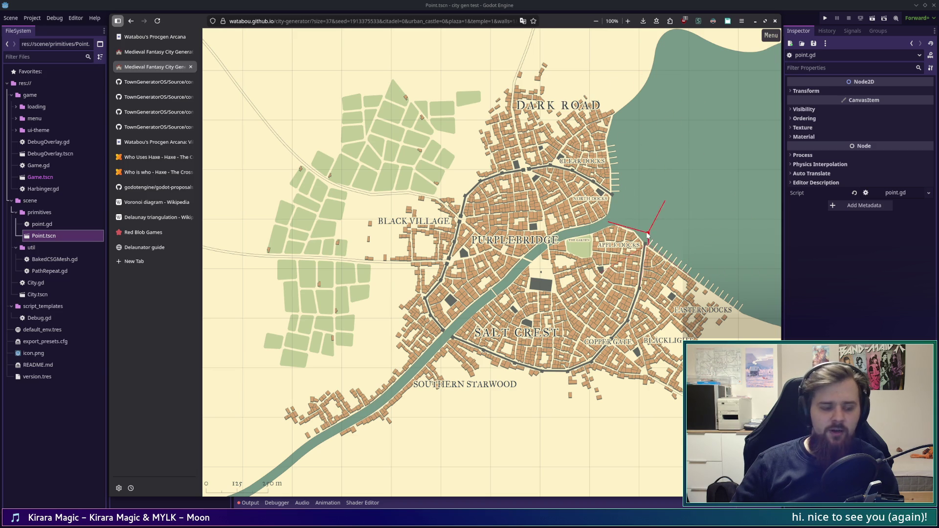
mouse_move(646, 235)
mouse_down()
mouse_move(615, 229)
mouse_move(620, 220)
mouse_up()
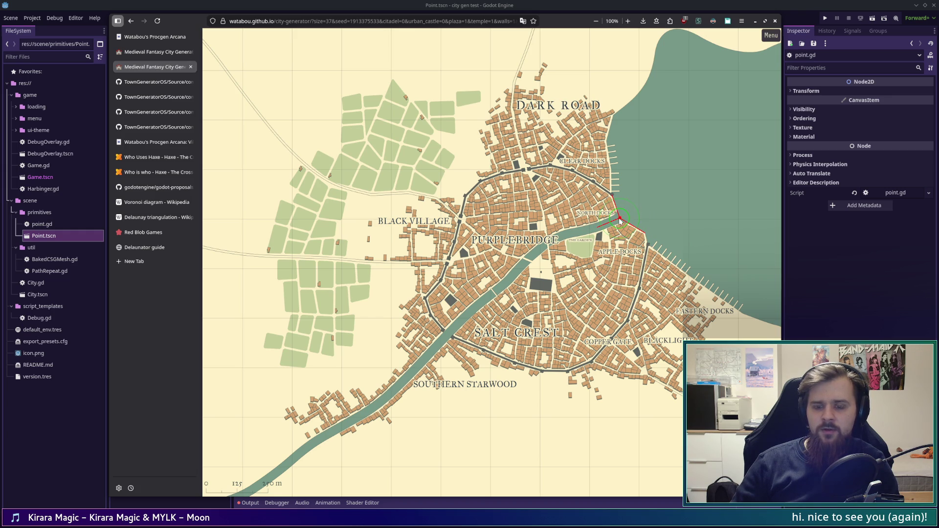
drag(620, 220, 582, 206)
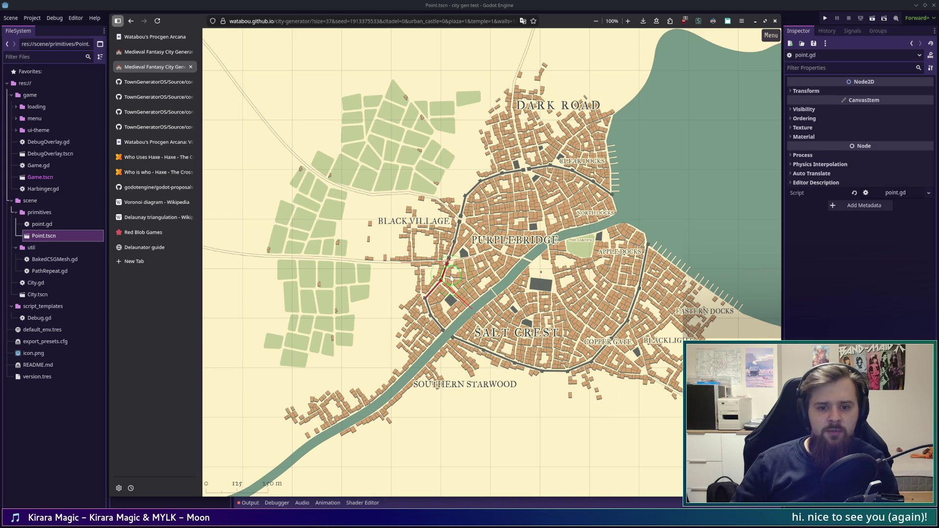
mouse_move(442, 283)
mouse_down()
mouse_move(443, 259)
mouse_move(465, 251)
mouse_move(448, 230)
mouse_move(453, 213)
mouse_move(505, 173)
mouse_up()
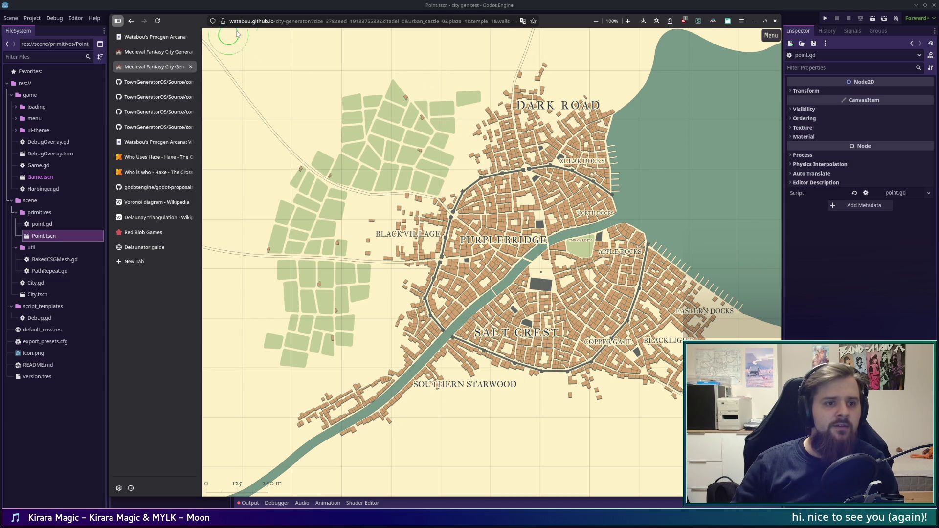
click(166, 97)
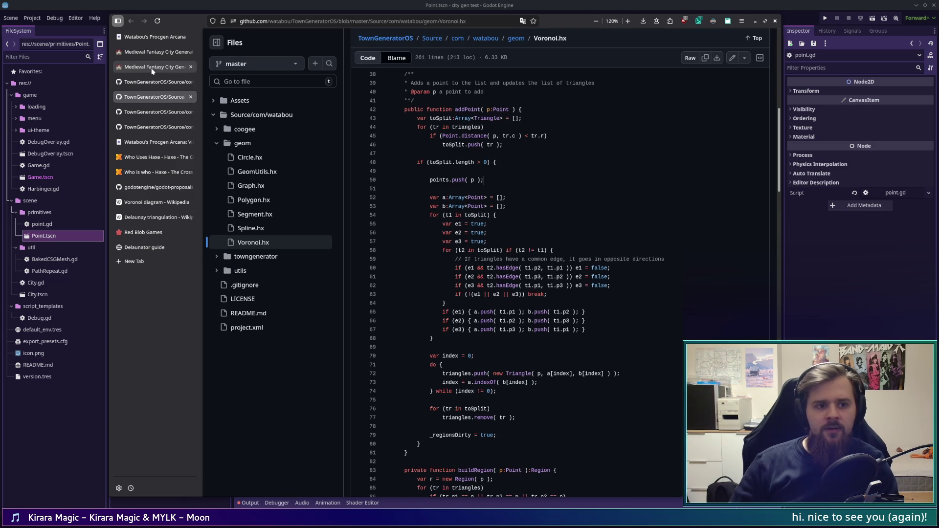
- Glance at Model.hx, then read the addPoint triangle-splitting code in Voronoi.hx
click(147, 84)
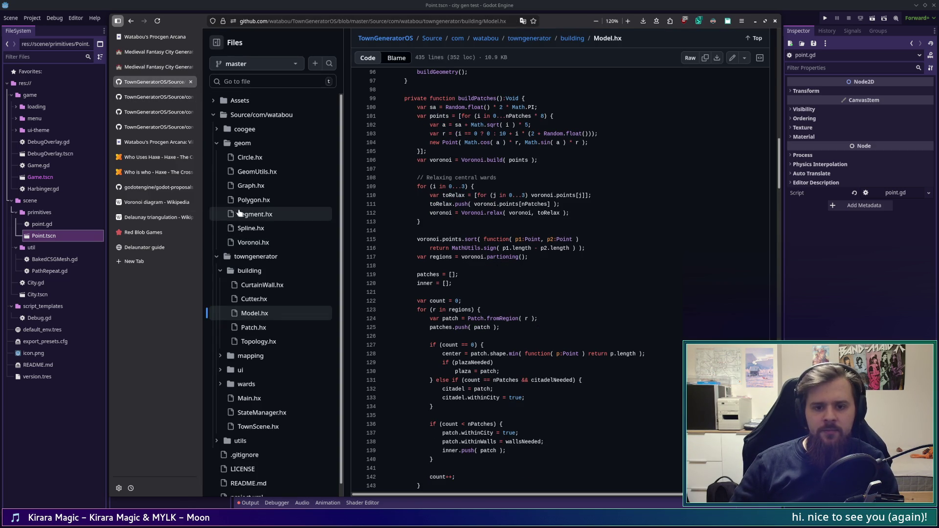
click(143, 98)
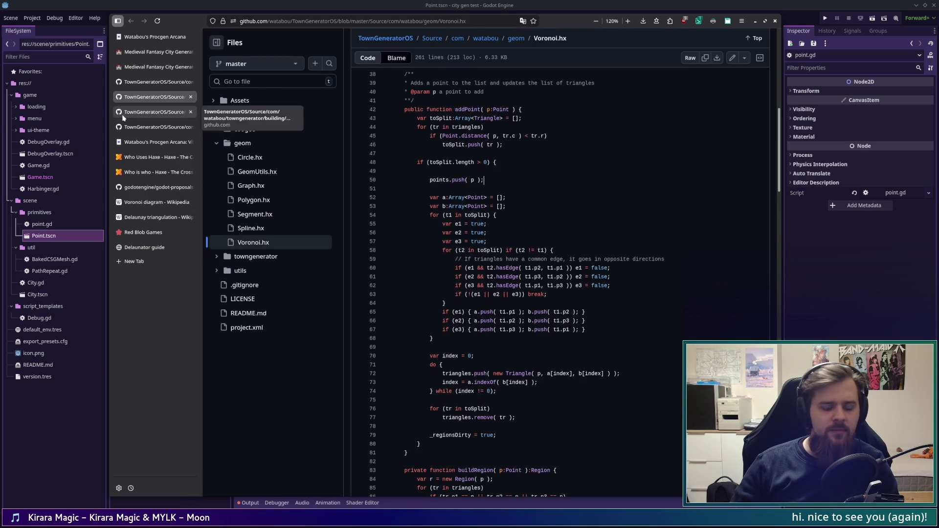
key(F12)
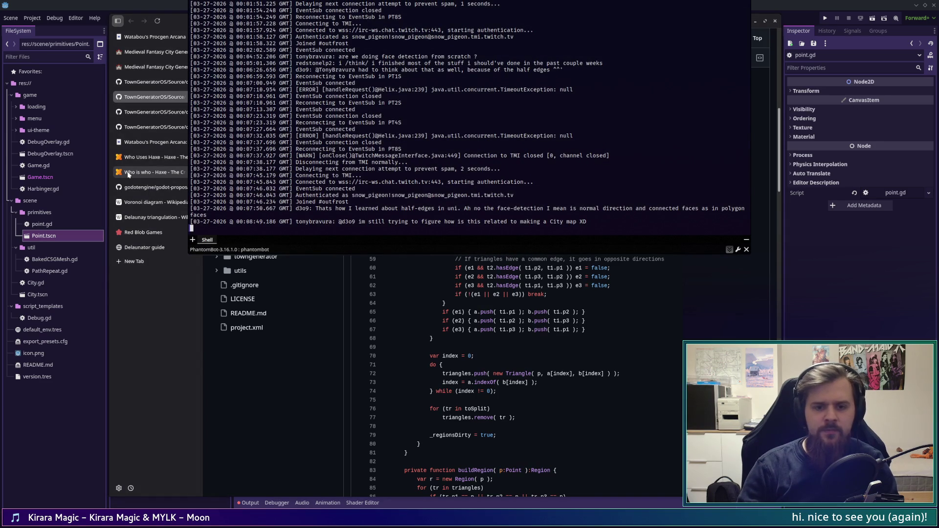
key(F12)
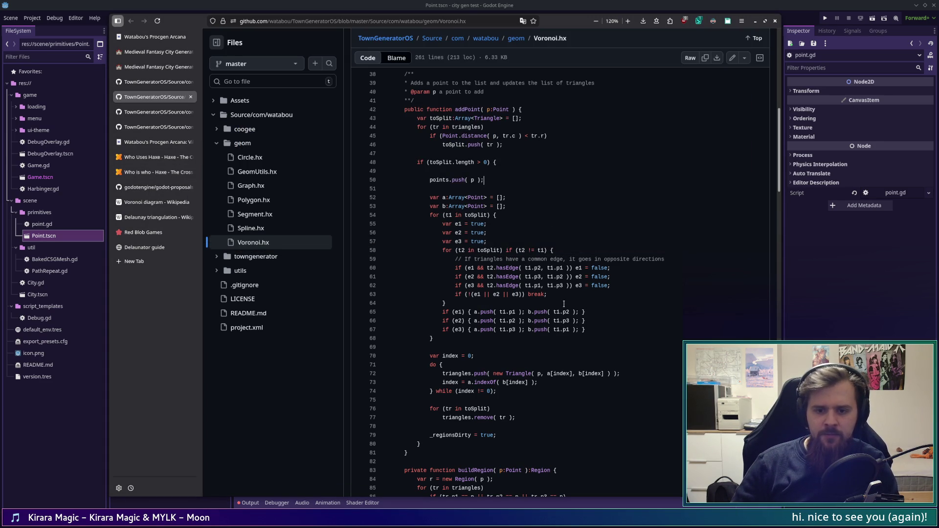
drag(400, 119, 598, 374)
click(442, 365)
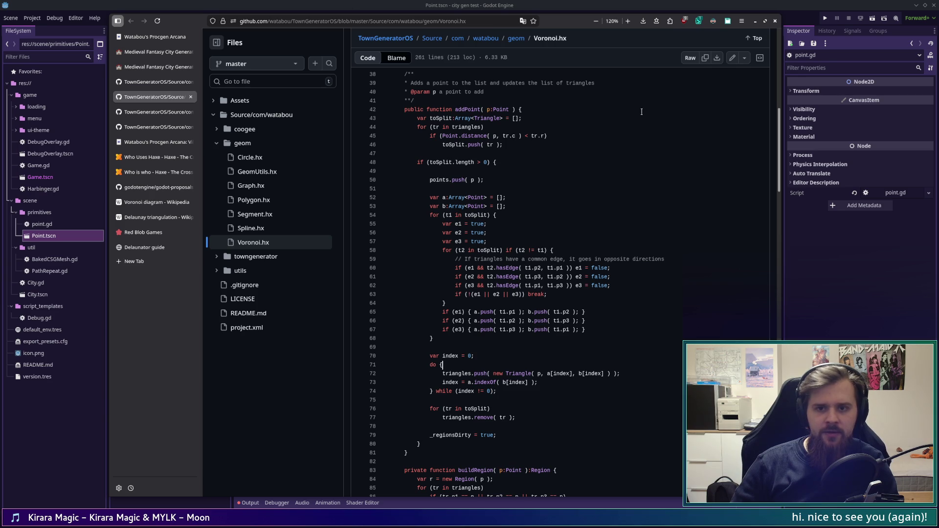
scroll(503, 328, up, 10)
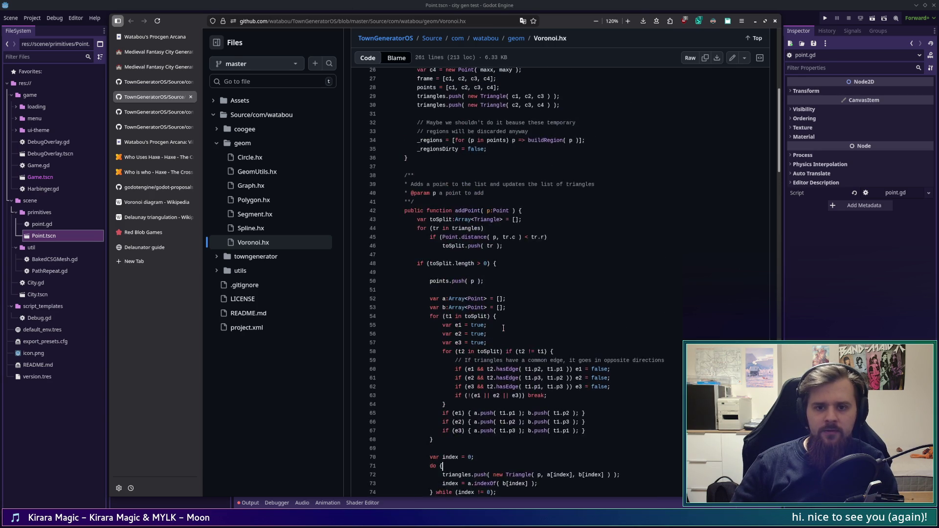
scroll(503, 329, down, 3)
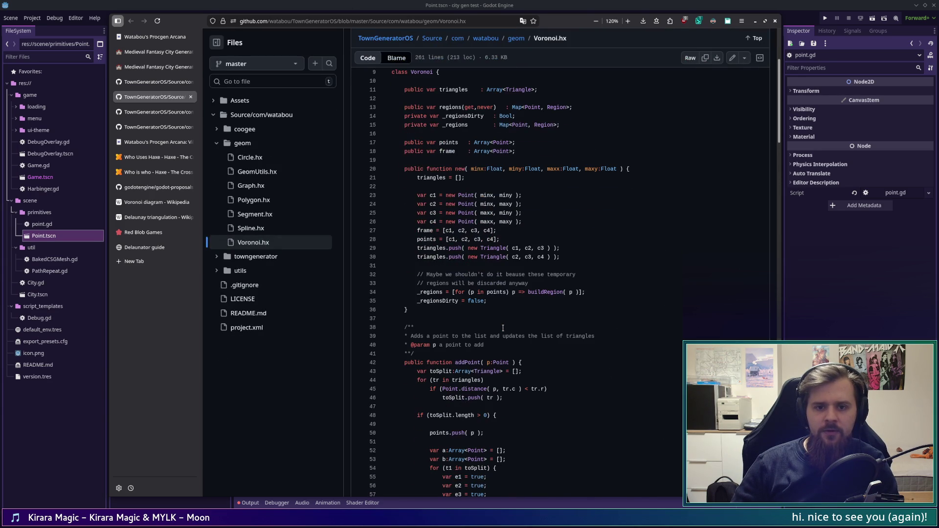
scroll(503, 329, down, 5)
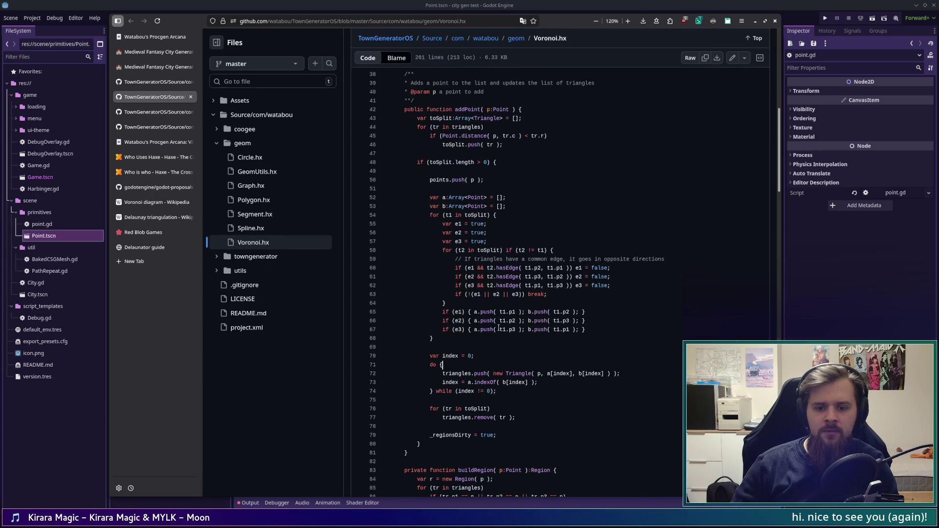
scroll(498, 328, down, 4)
- Return to Model.hx and cycle through the tabs to the Delaunay triangulation Wikipedia article
key(ctrl+Page_Up)
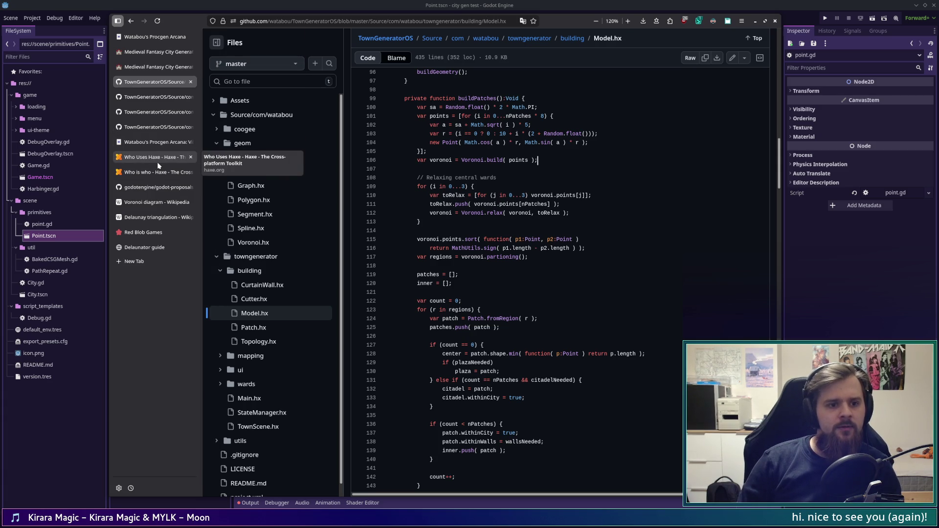
click(163, 40)
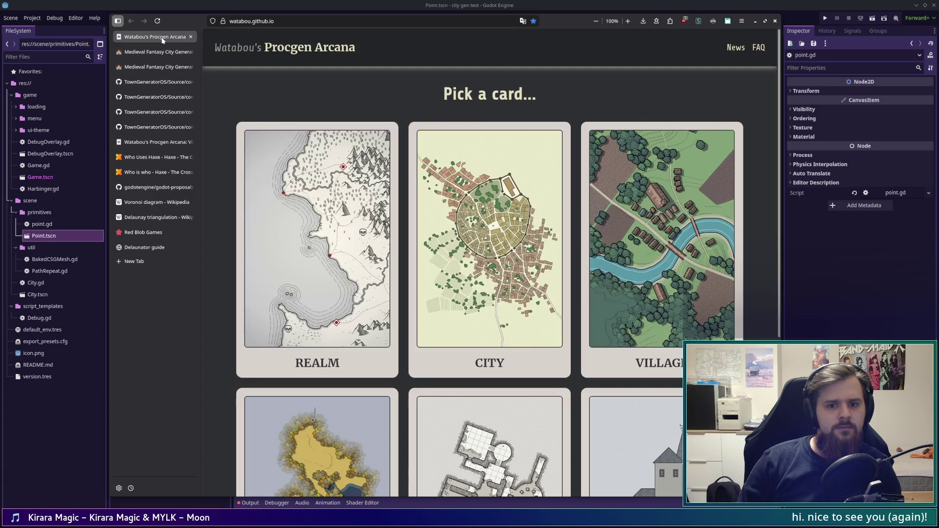
click(162, 52)
click(147, 233)
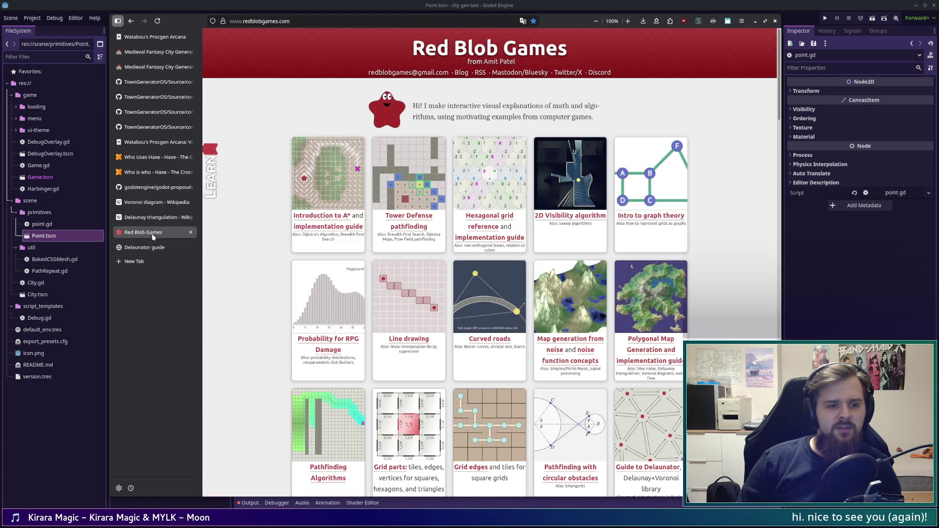
click(151, 219)
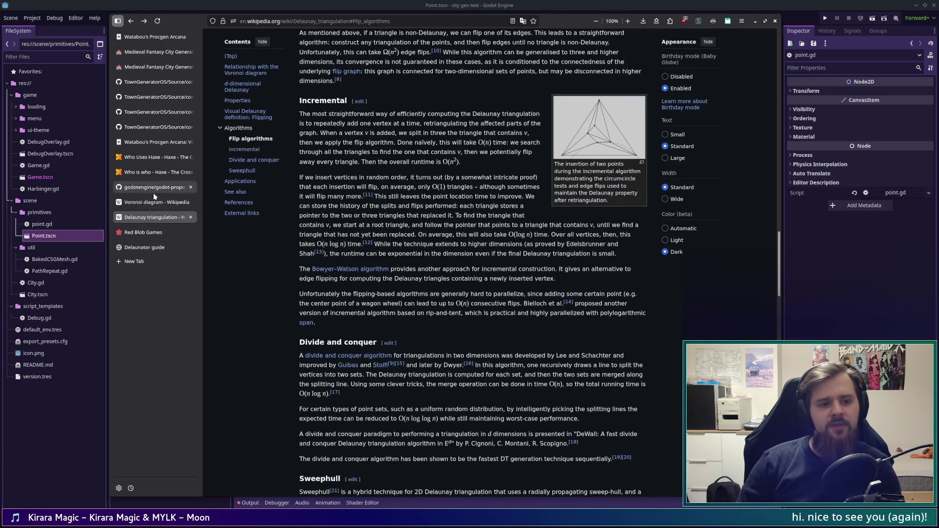
- Skim the Voronoi diagram article, then return to the Delaunay triangulation article
click(154, 202)
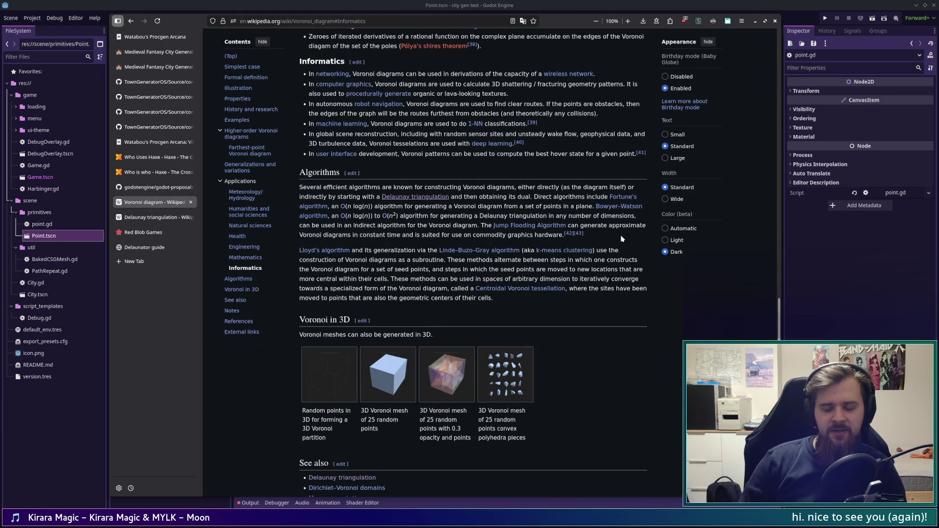
scroll(624, 362, down, 3)
scroll(625, 384, up, 3)
mouse_move(779, 320)
mouse_down()
mouse_move(793, 64)
mouse_move(793, 392)
mouse_move(793, 323)
mouse_up()
click(151, 219)
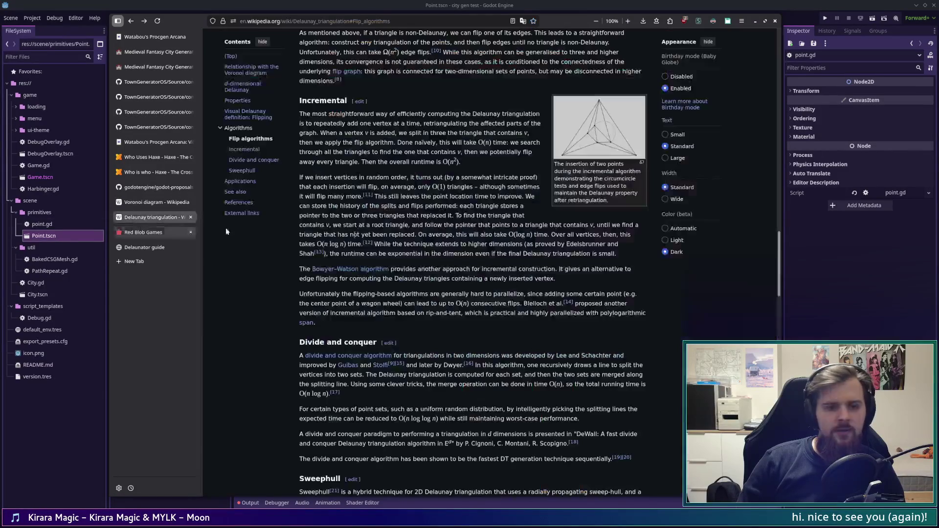
click(781, 305)
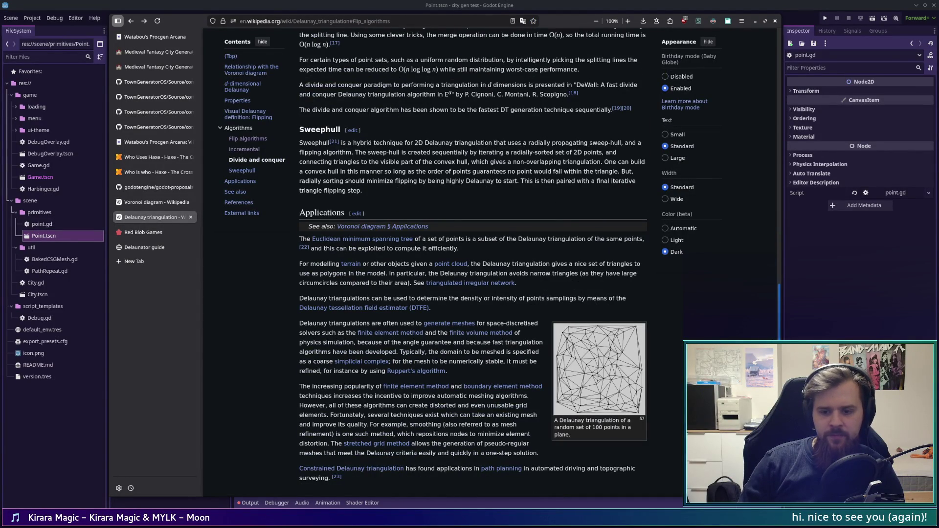
- View the enlarged 100-point Delaunay triangulation image, then move on to Red Blob Games
click(603, 401)
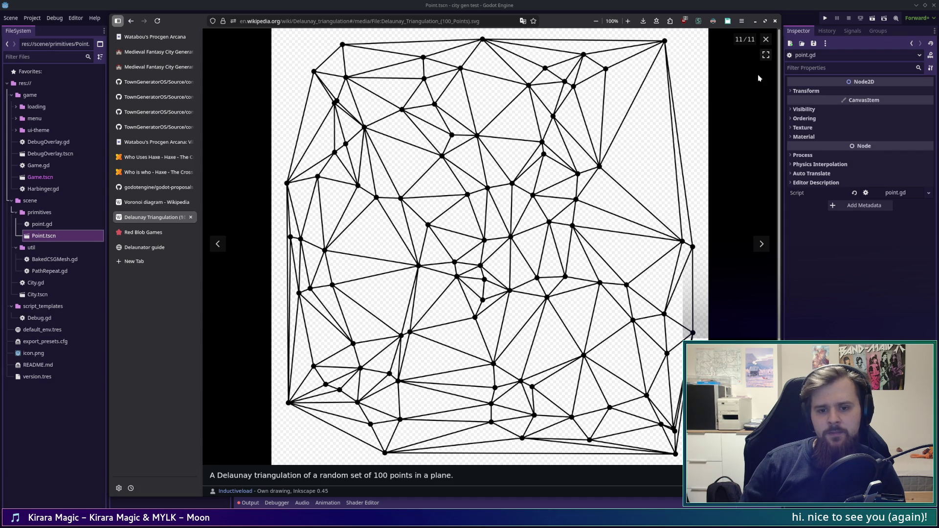
click(766, 39)
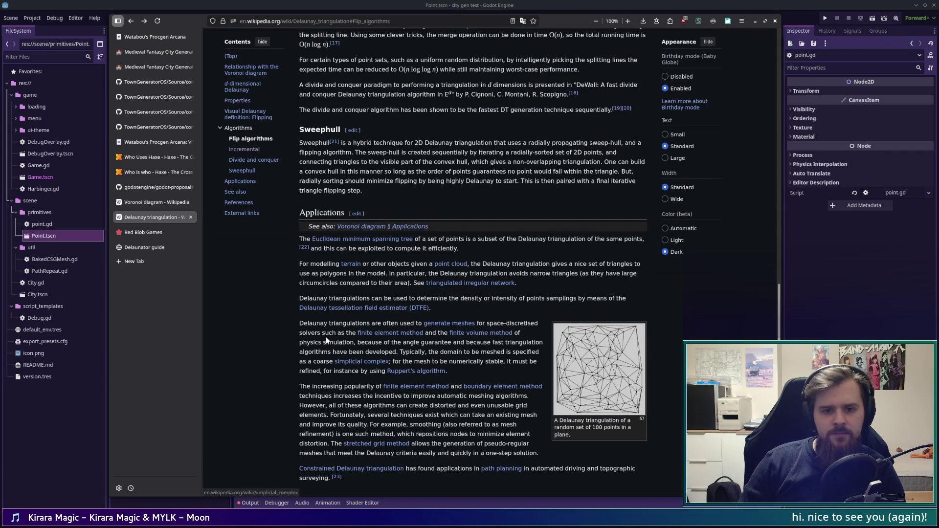
click(143, 233)
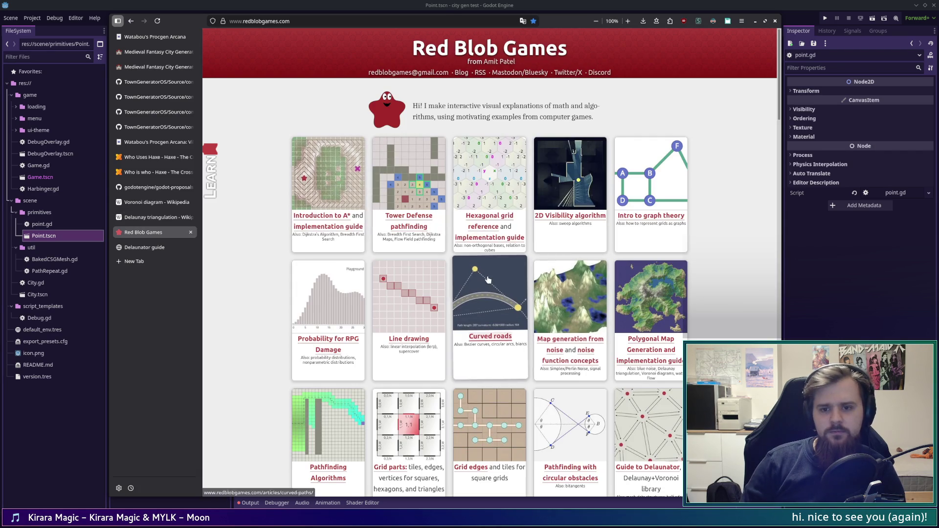
- Scroll the Delaunator guide to Voronoi cells and triangle circumcenters, then return to Wikipedia's Delaunay article
click(145, 248)
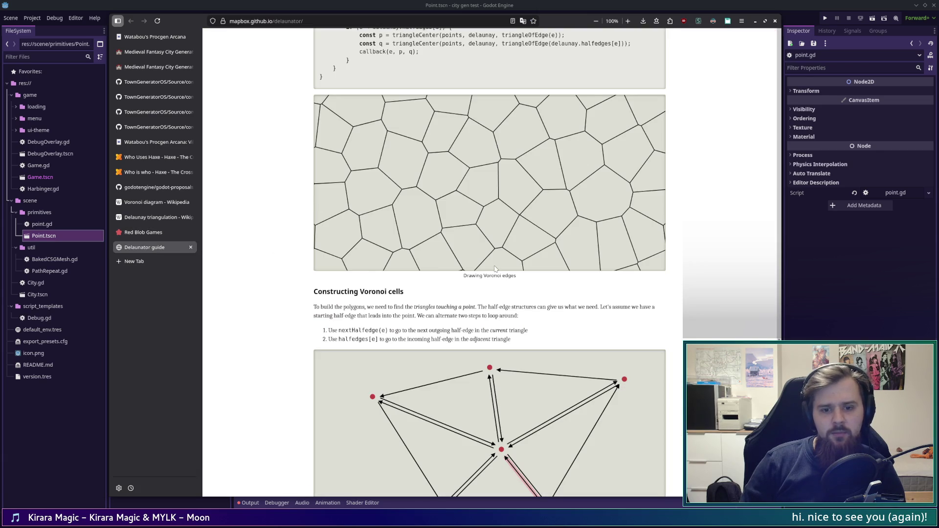
scroll(637, 288, down, 2)
scroll(637, 287, up, 6)
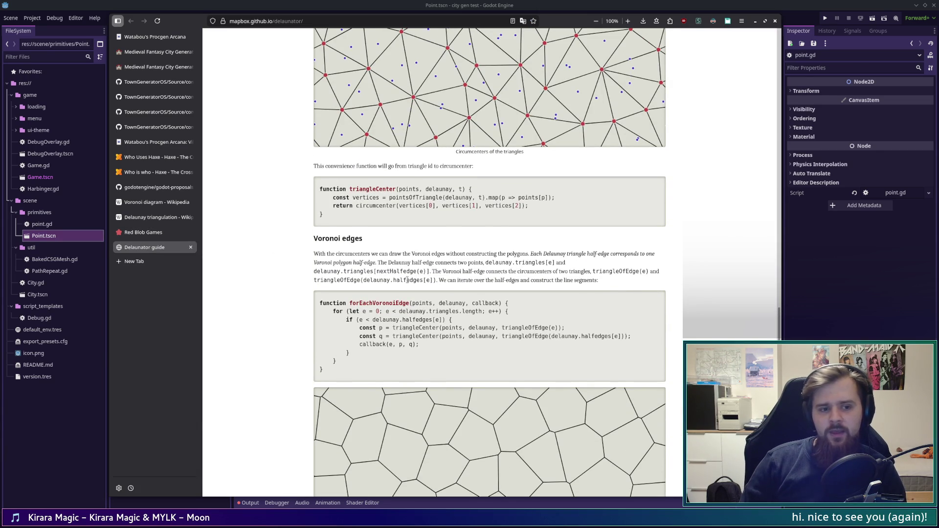
mouse_move(779, 336)
mouse_down()
mouse_move(777, 54)
mouse_move(798, 254)
mouse_move(827, 321)
mouse_move(825, 448)
mouse_move(808, 426)
mouse_move(782, 169)
mouse_move(794, 303)
mouse_up()
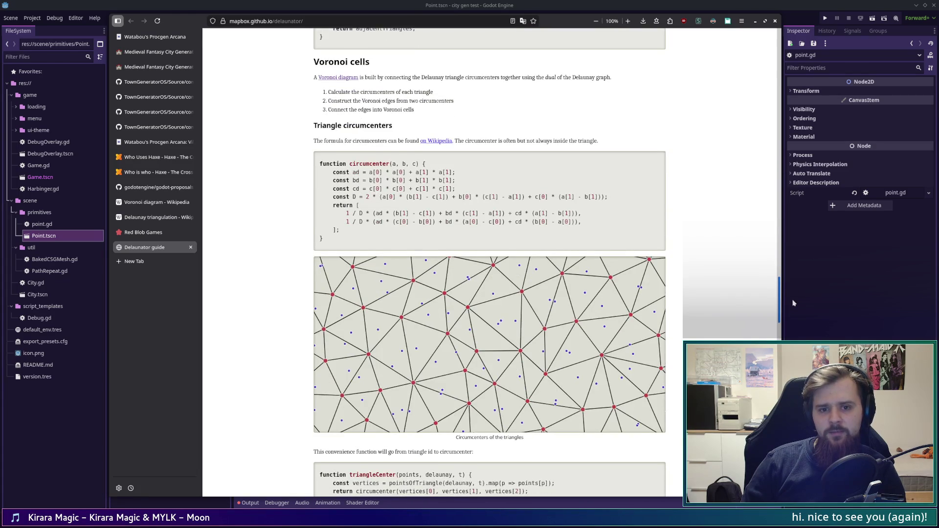
mouse_move(794, 303)
mouse_down()
mouse_move(792, 311)
mouse_move(783, 300)
mouse_up()
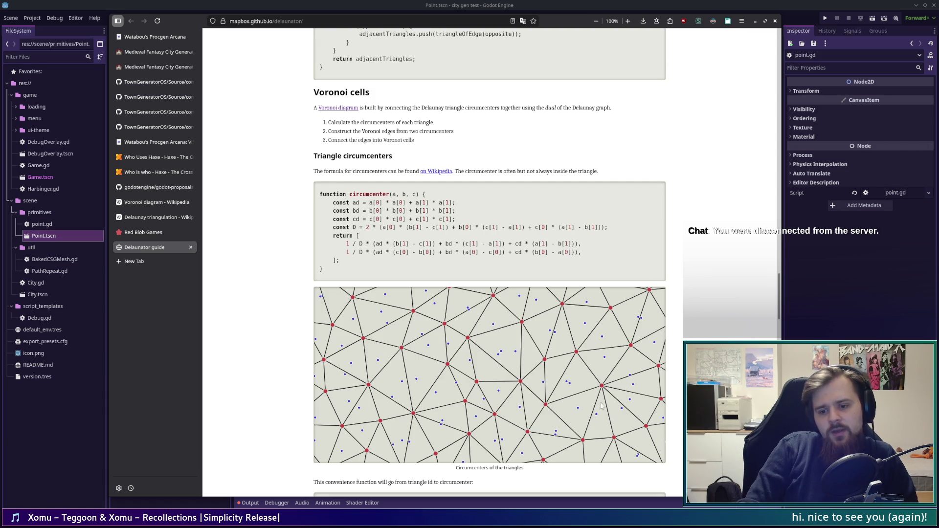
scroll(482, 320, down, 3)
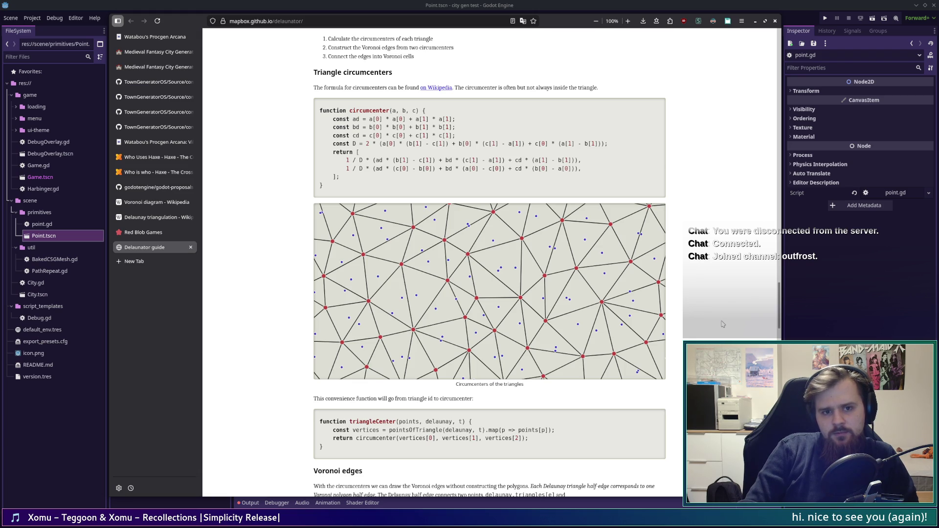
click(152, 217)
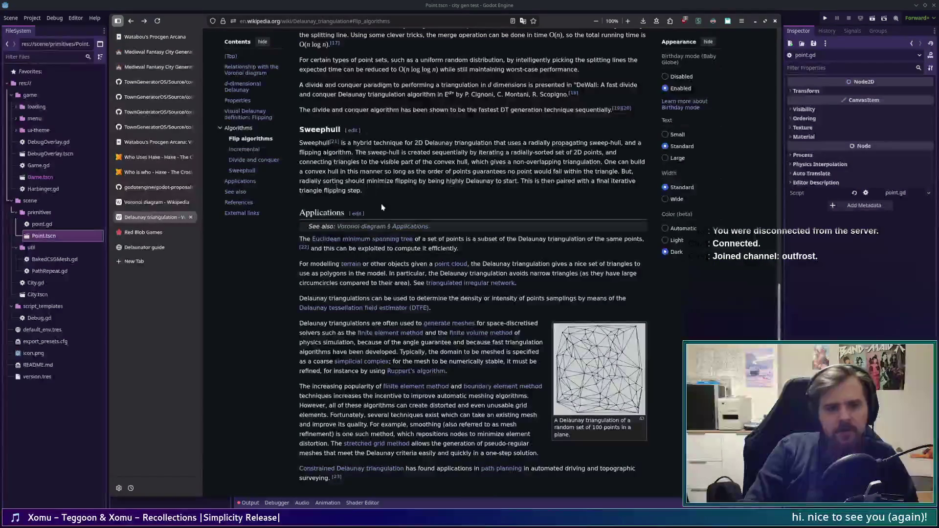
- Jump to the Incremental algorithm section, then switch back to the Voronoi.hx source
click(246, 149)
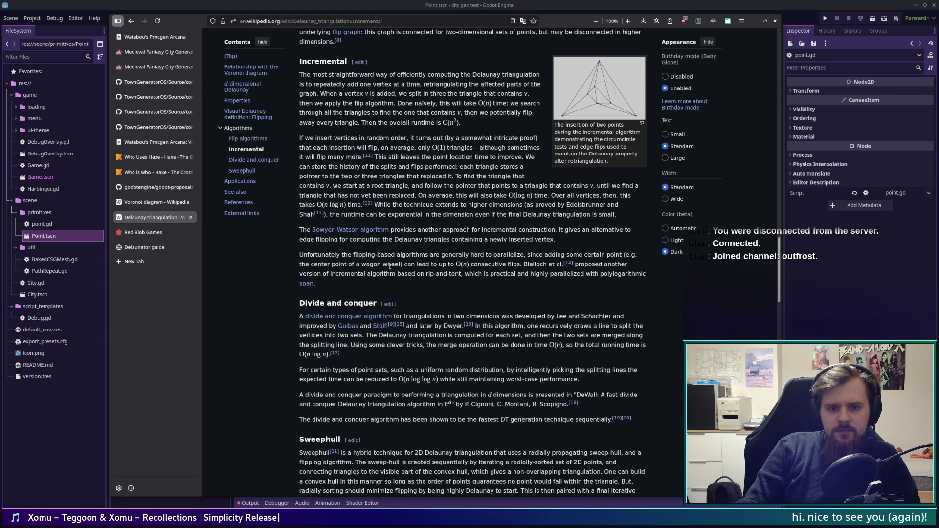
click(149, 97)
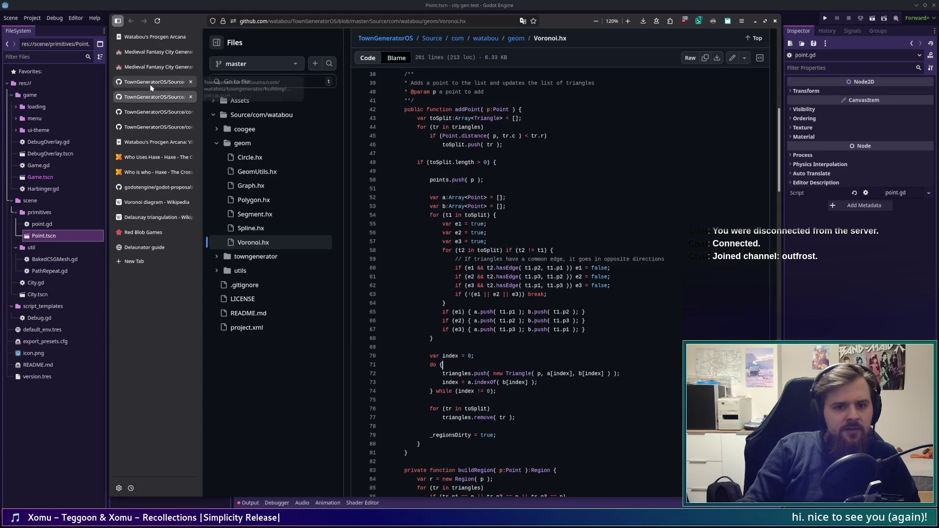
- Read lines 72–73 of addPoint, including p and a[index], b[index], then look up push
right_click(633, 285)
click(636, 279)
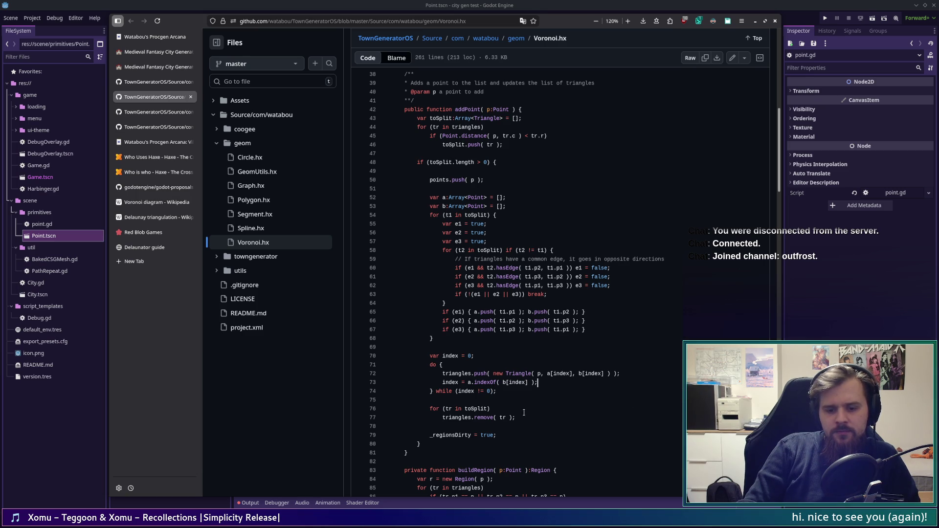
drag(474, 383, 537, 383)
click(538, 383)
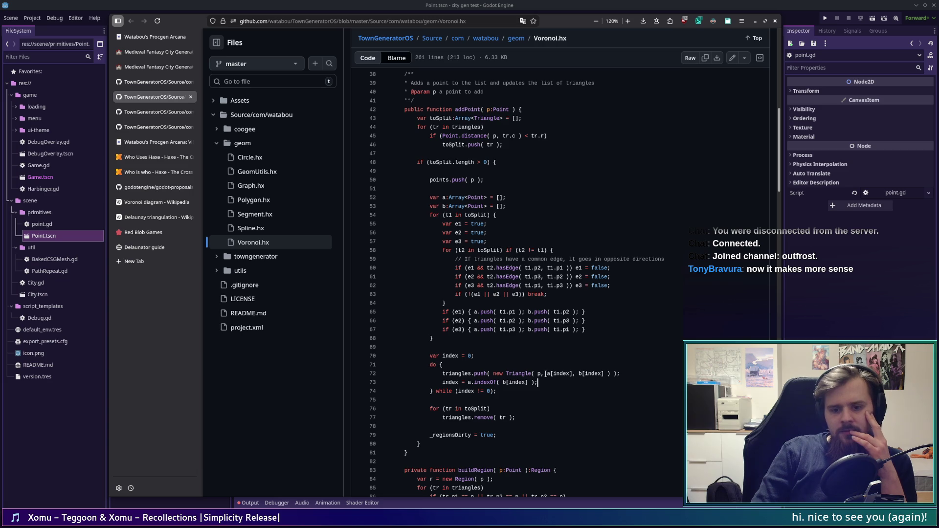
double_click(539, 374)
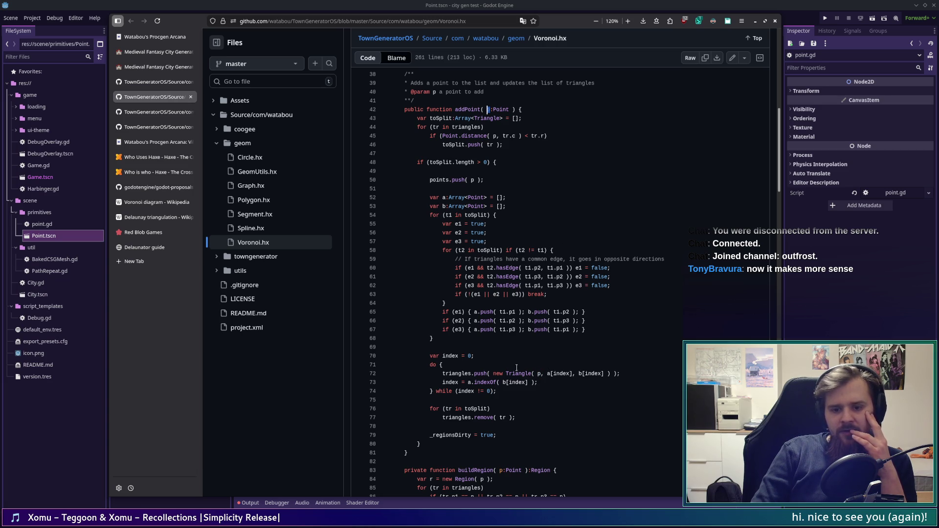
mouse_move(563, 374)
mouse_down()
mouse_move(392, 374)
mouse_move(604, 374)
mouse_up()
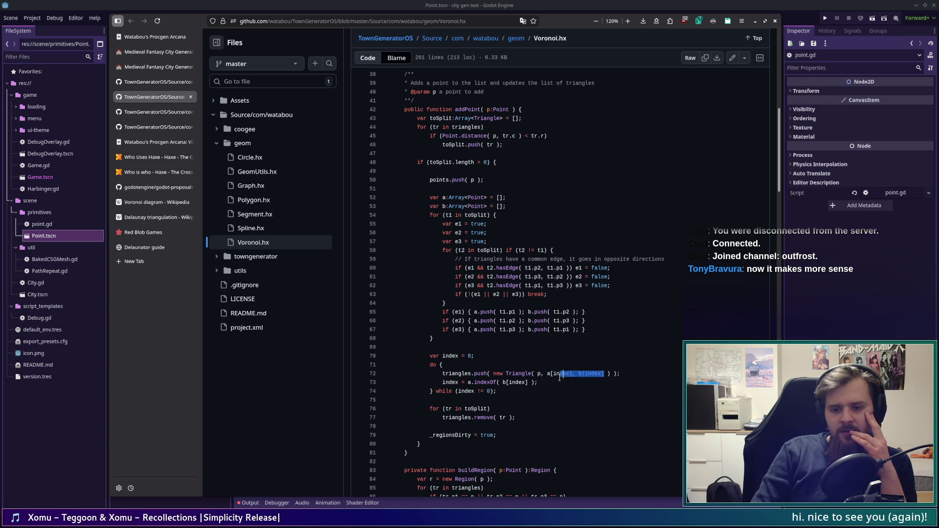
click(528, 347)
click(540, 312)
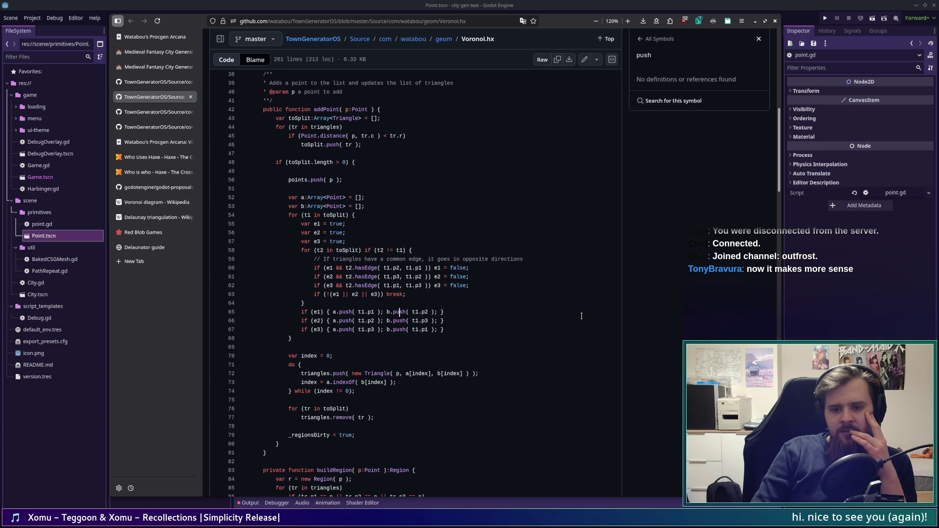
- Dismiss the push symbol results and reopen the repository file tree next to Voronoi.hx
click(759, 39)
click(220, 38)
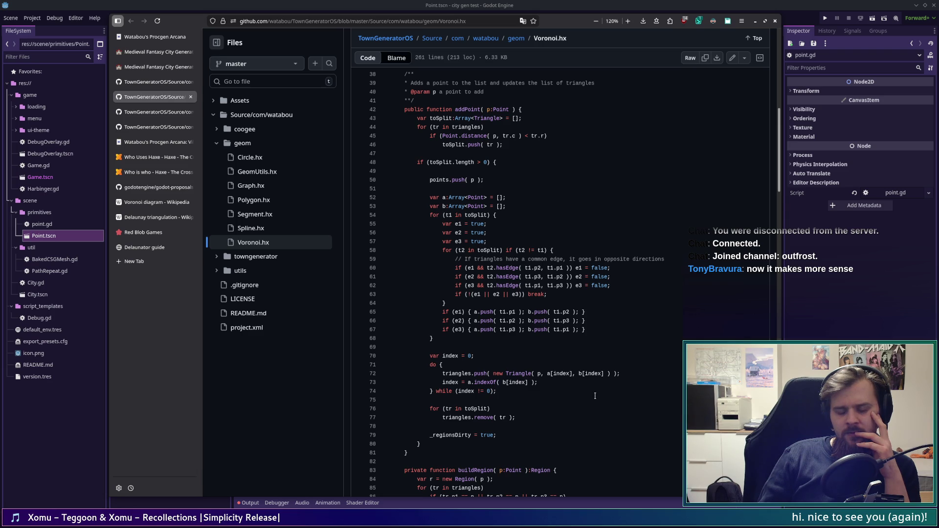
- Select and read the indexOf lookup inside the do loop on line 73 of Voronoi.hx
mouse_move(537, 382)
mouse_down()
mouse_move(445, 376)
mouse_move(441, 386)
mouse_up()
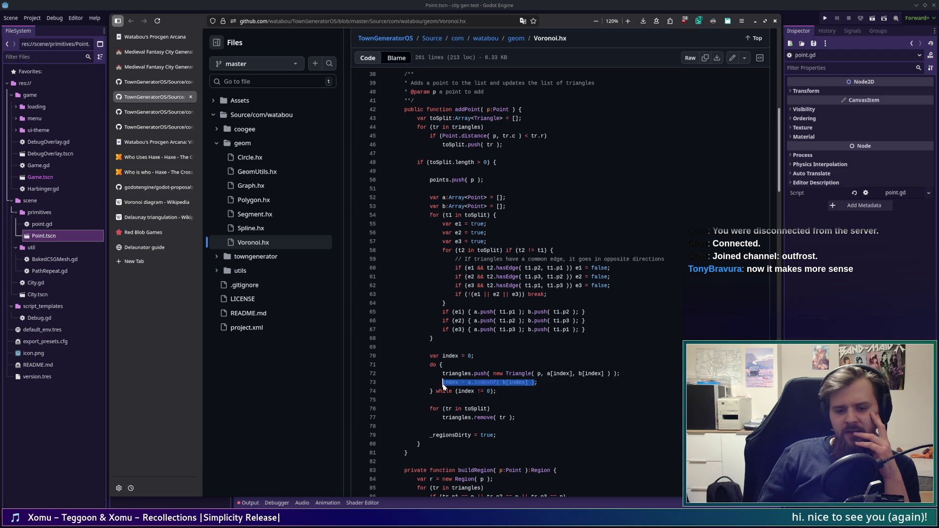
click(566, 401)
click(549, 383)
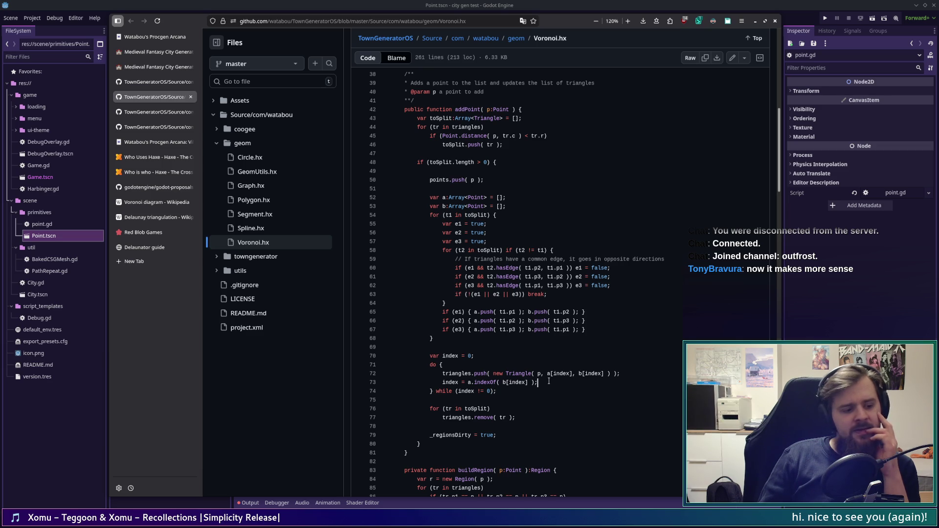
drag(499, 373, 393, 374)
click(538, 382)
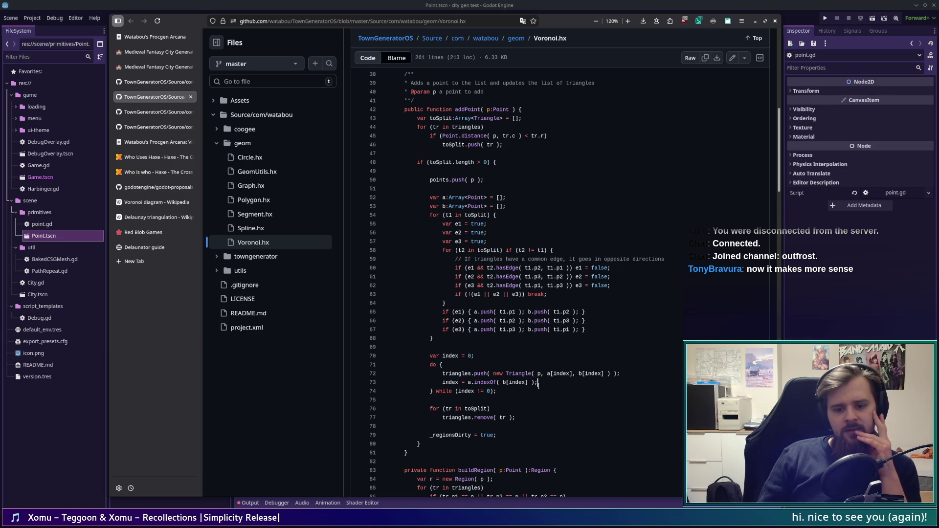
key(shift+Home)
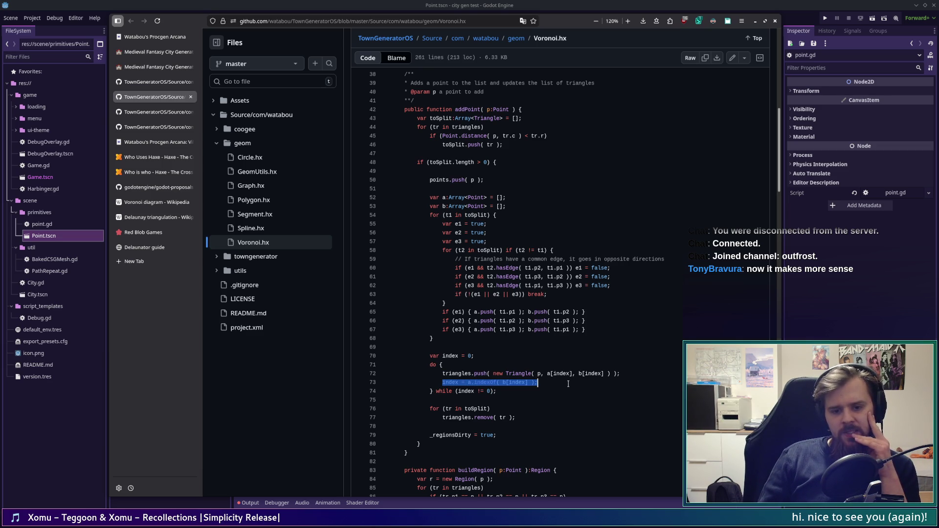
key(End)
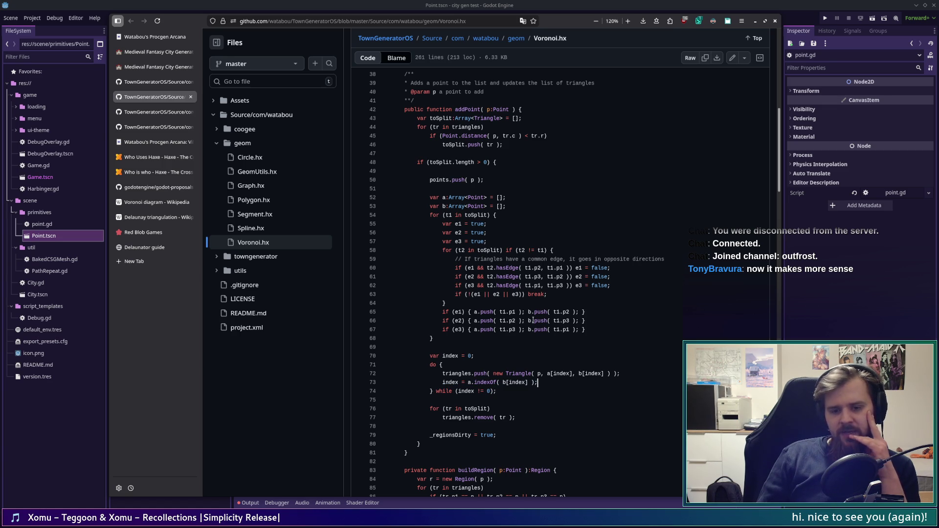
- Highlight the t1.p2 and (e2) push calls on lines 65–66 to study the triangle split
click(576, 311)
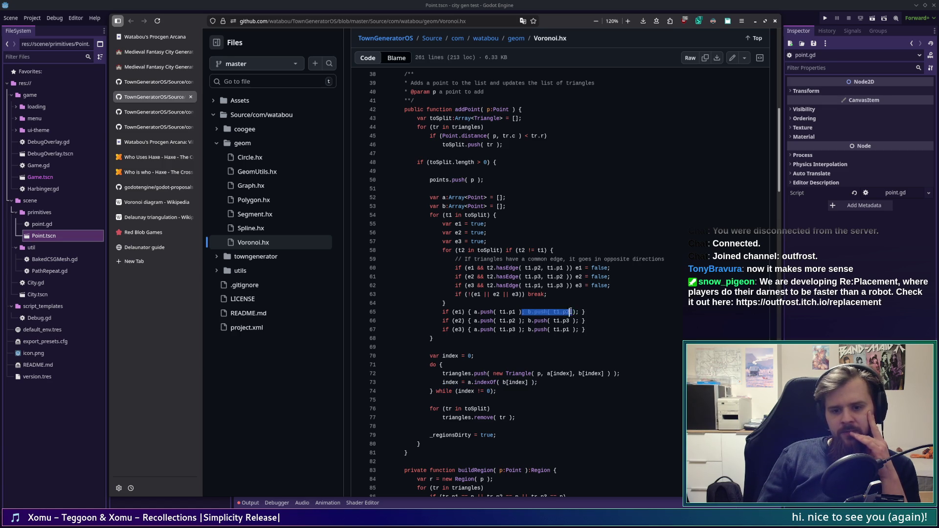
drag(570, 312, 473, 320)
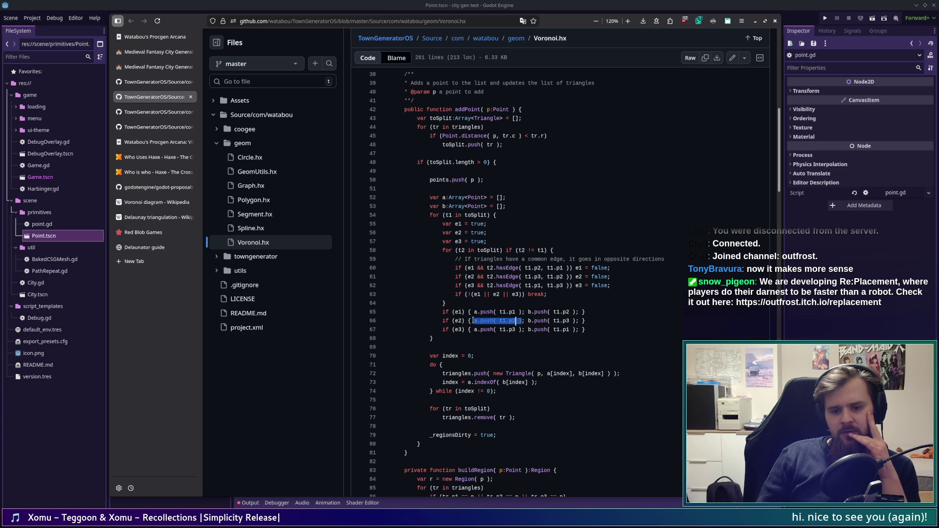
mouse_move(586, 320)
mouse_down()
mouse_move(456, 321)
mouse_move(468, 321)
mouse_up()
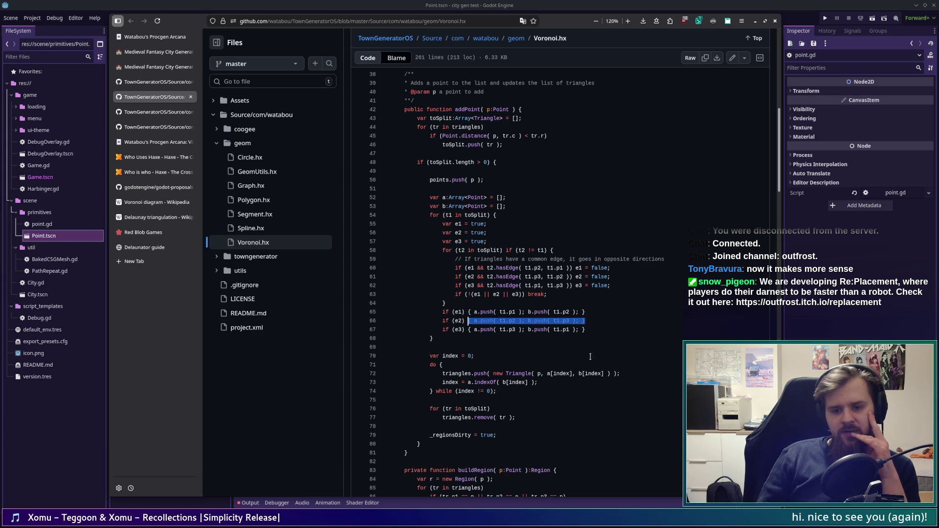
click(539, 321)
- Dismiss the symbols panel, restore the file tree, then move via Wikipedia to Red Blob Games
click(747, 39)
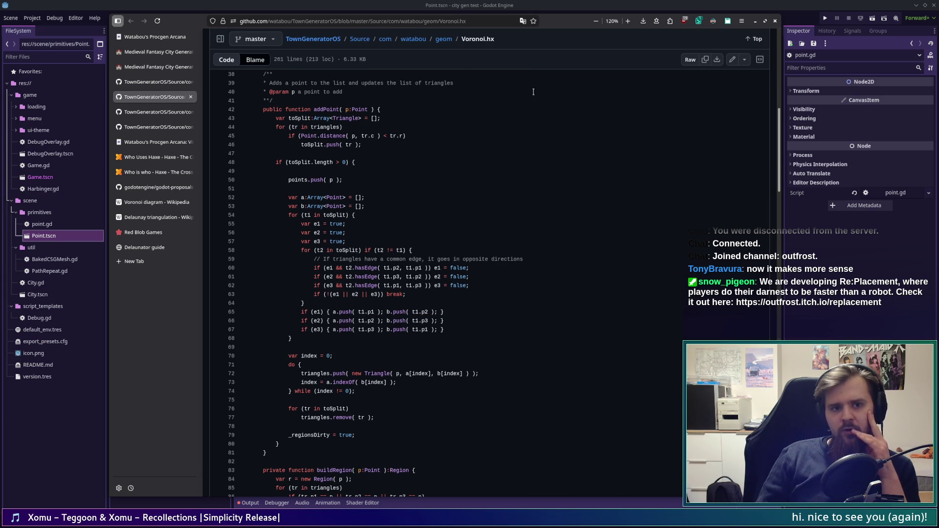
click(220, 39)
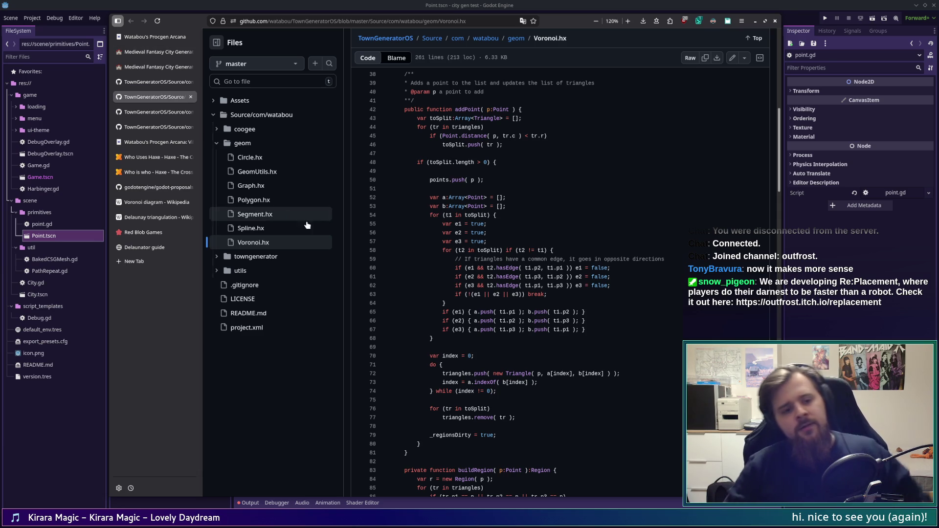
click(160, 217)
click(159, 233)
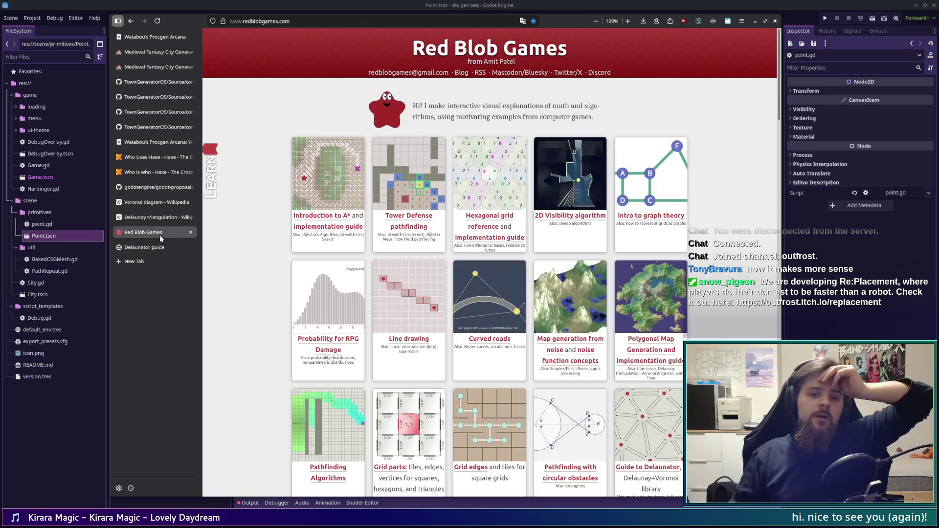
- Look at the Delaunator guide's circumcenters diagram, then return to Voronoi.hx via Red Blob Games
click(158, 243)
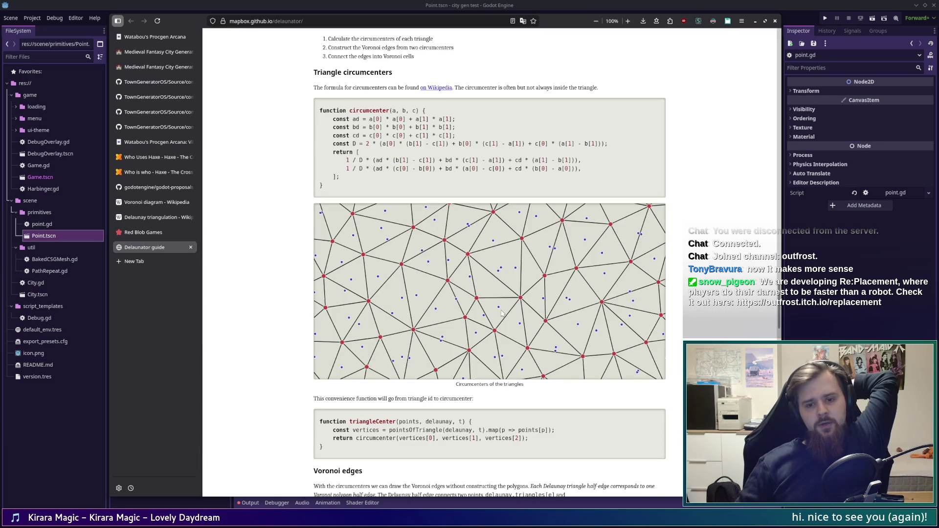
scroll(501, 311, up, 3)
scroll(502, 311, down, 3)
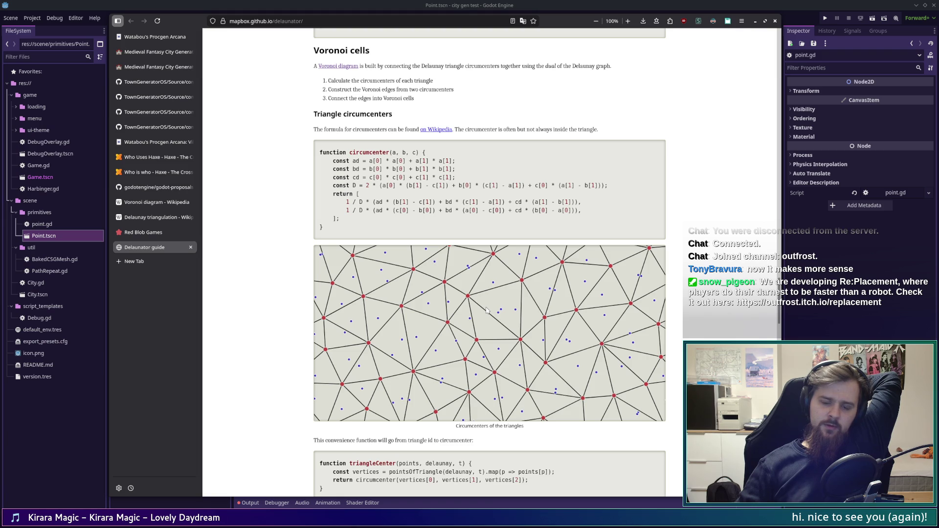
click(151, 234)
click(151, 99)
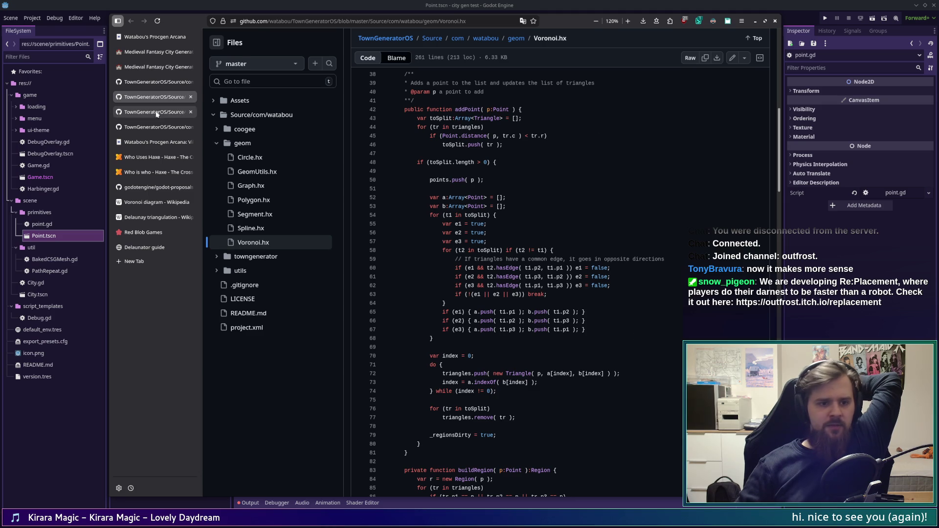
- Switch to the Delaunator guide showing the Voronoi cells section and circumcenter function
click(137, 246)
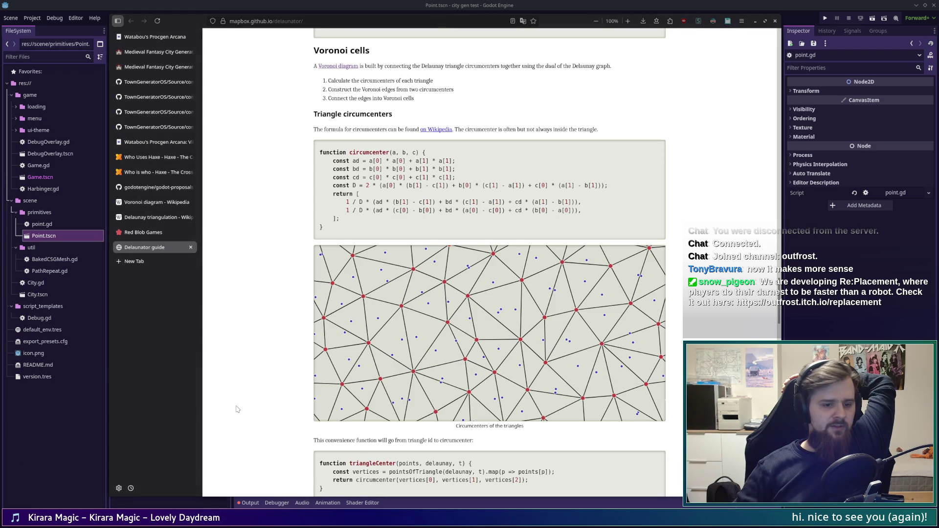
- Visit the Who Uses Haxe page, jump to the Haxe home page, then return to Voronoi.hx
click(154, 158)
scroll(217, 213, up, 3)
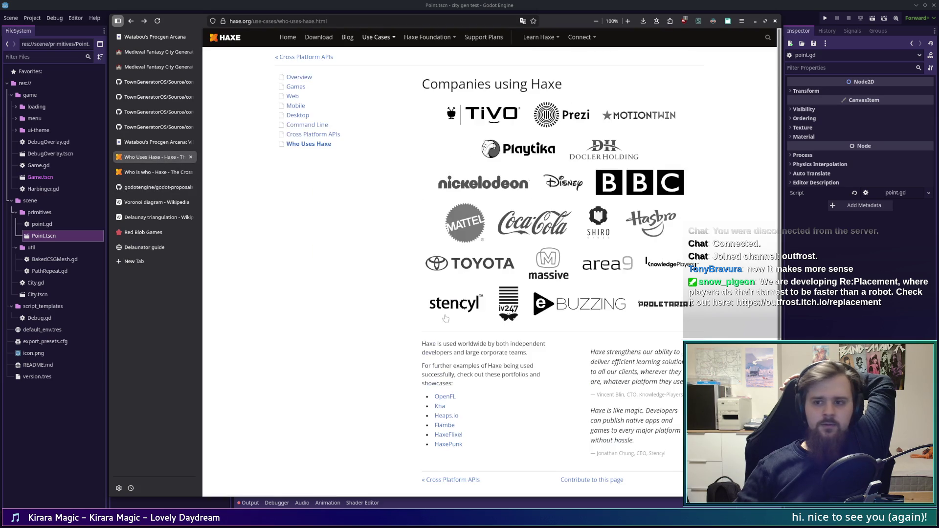
click(229, 39)
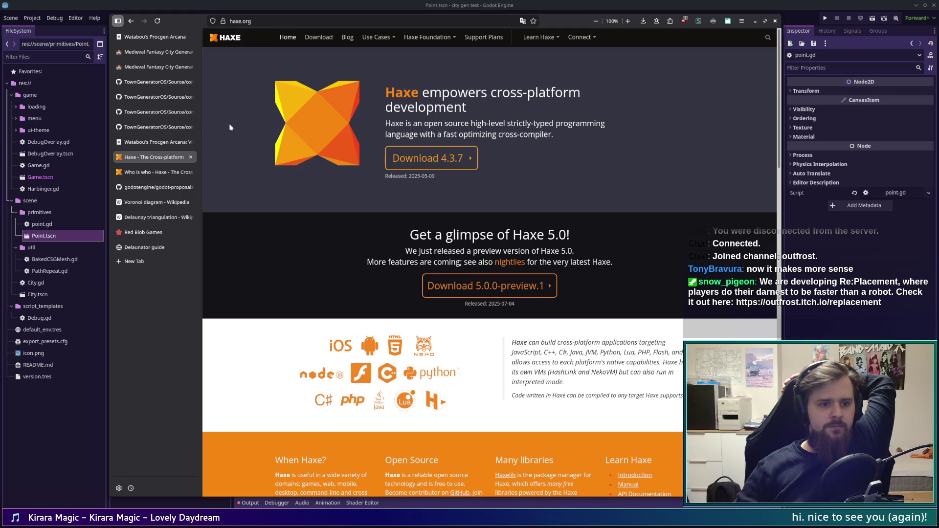
click(146, 97)
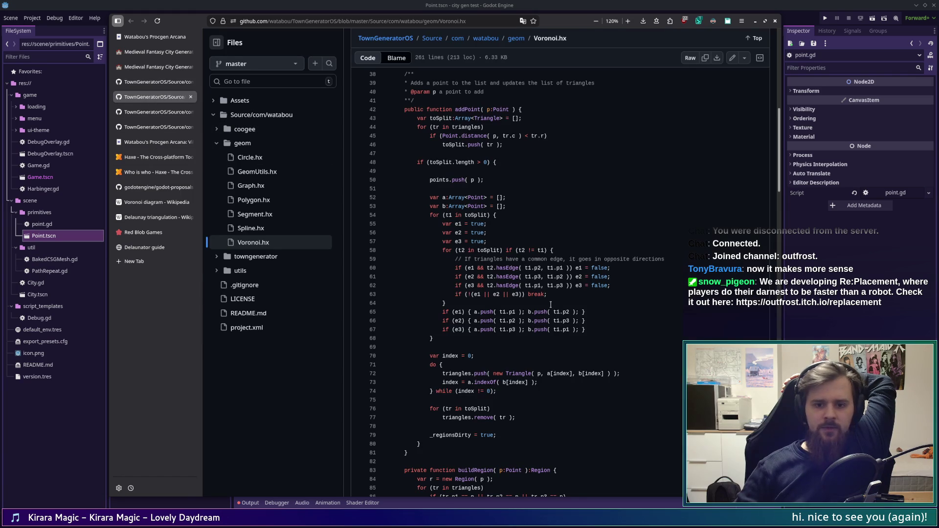
- Glance at Watabou's Procgen Arcana page and its address, then go back to Voronoi.hx on GitHub
click(140, 37)
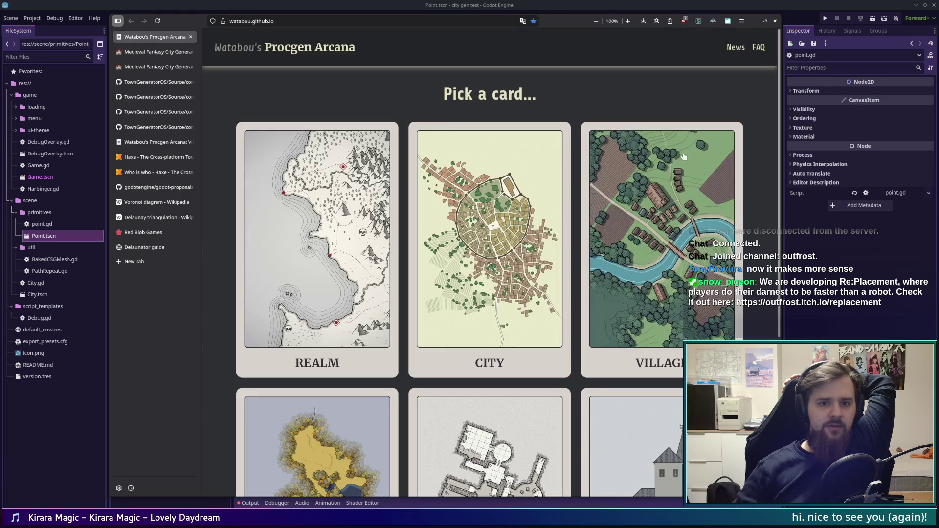
click(388, 23)
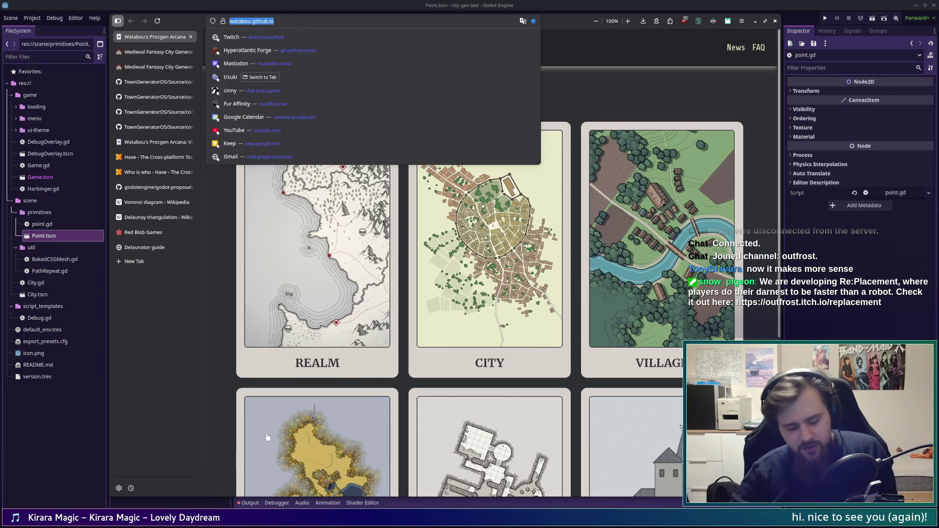
key(Escape)
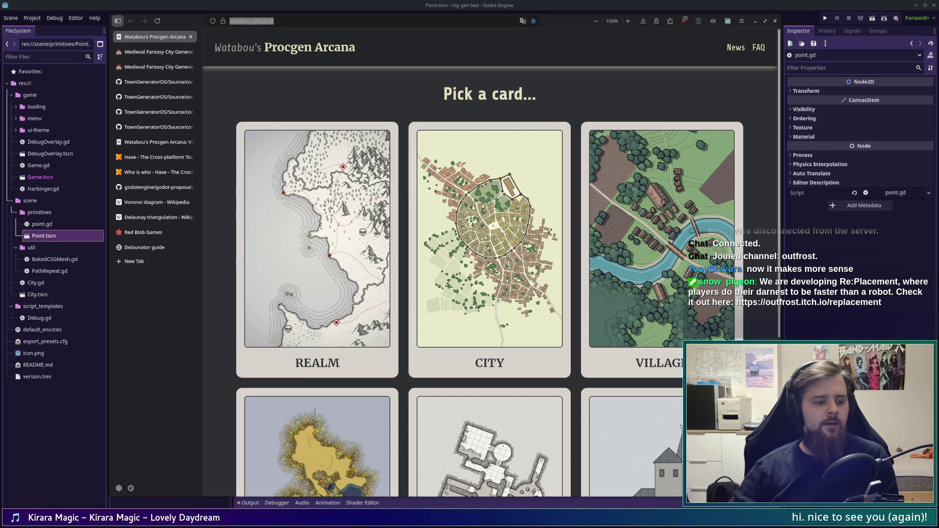
click(170, 322)
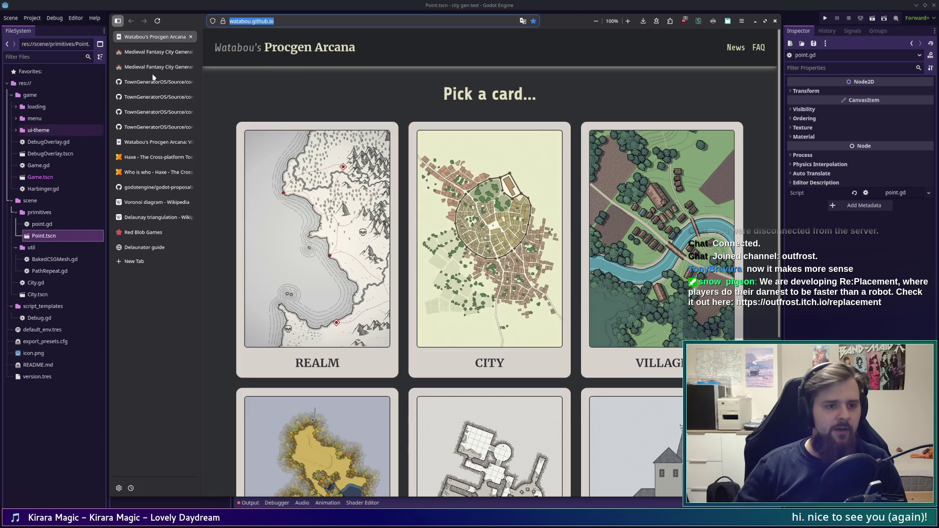
click(152, 96)
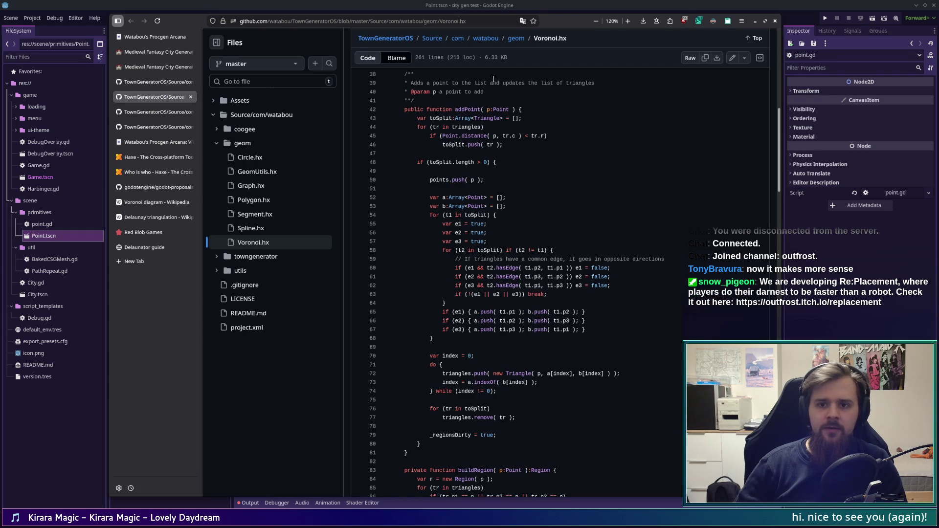
- Glance at Procgen Arcana, return to Voronoi.hx, then switch to Godot showing point.gd
click(143, 39)
click(151, 97)
key(alt+Tab)
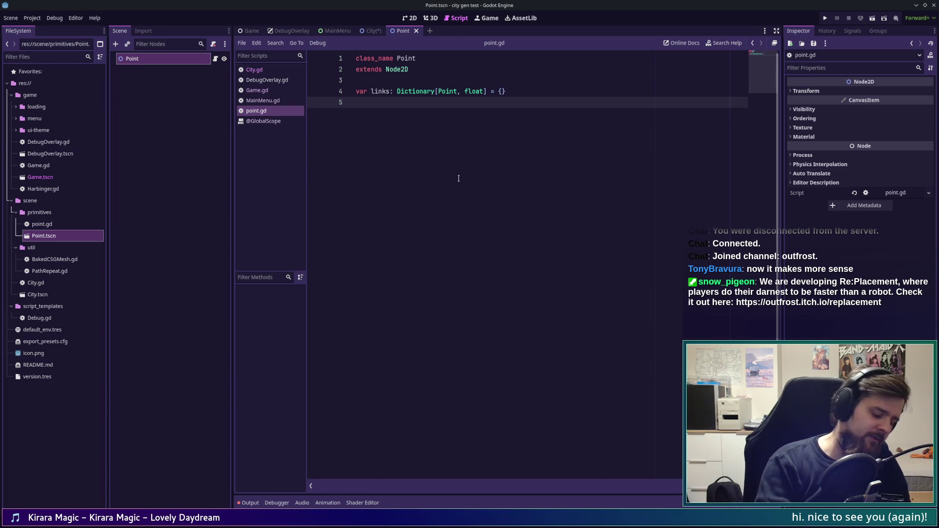
- Switch from Godot's point.gd back to the browser showing the Voronoi.hx addPoint code
key(alt+Tab)
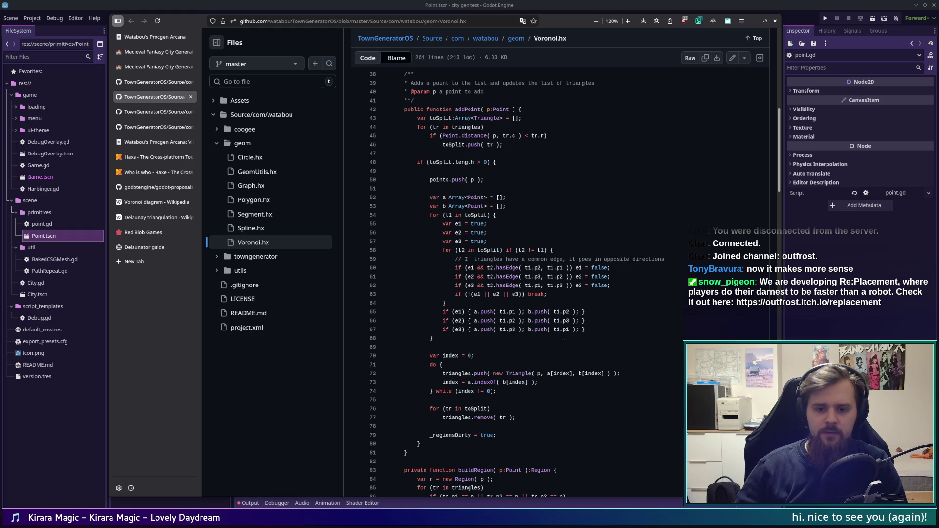
scroll(563, 323, up, 1)
scroll(555, 308, down, 1)
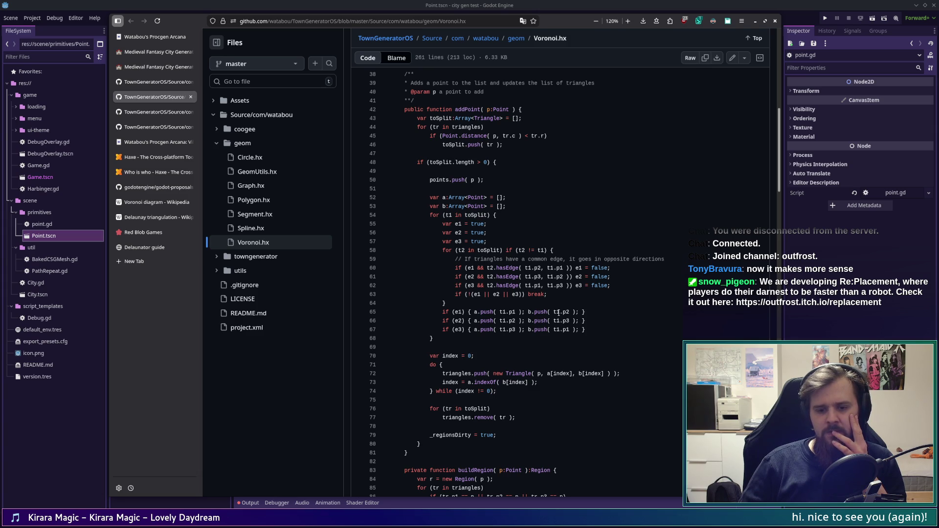
click(151, 251)
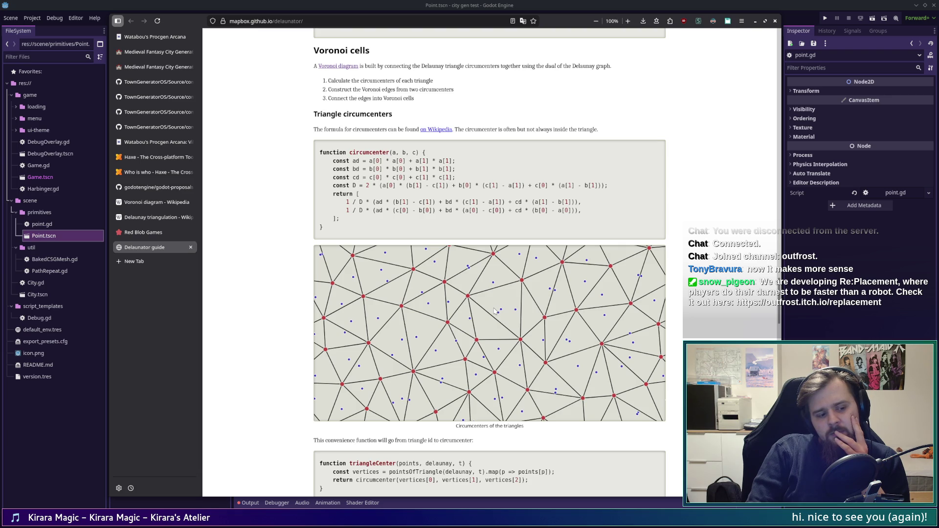
- Toggle the drop-down terminal with F12 a few times, then switch to the Red Blob Games page
key(F12)
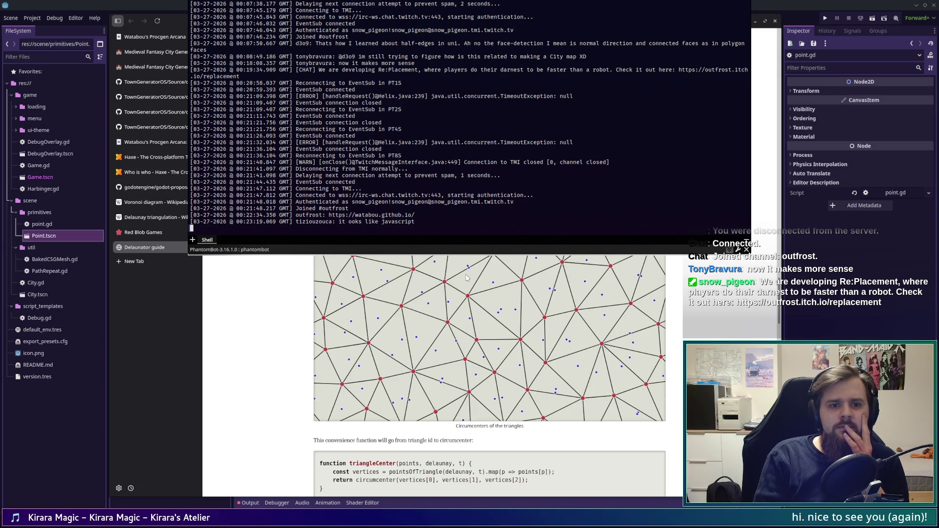
key(F12)
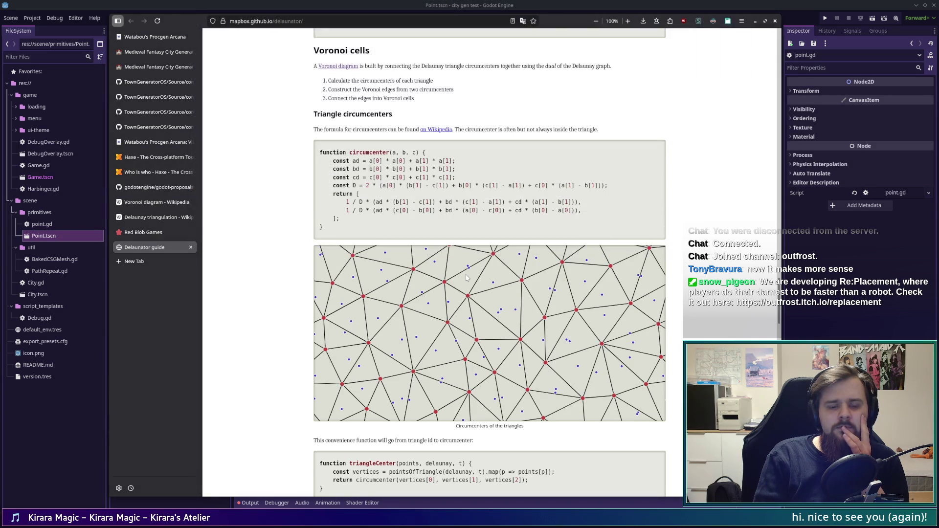
key(F12)
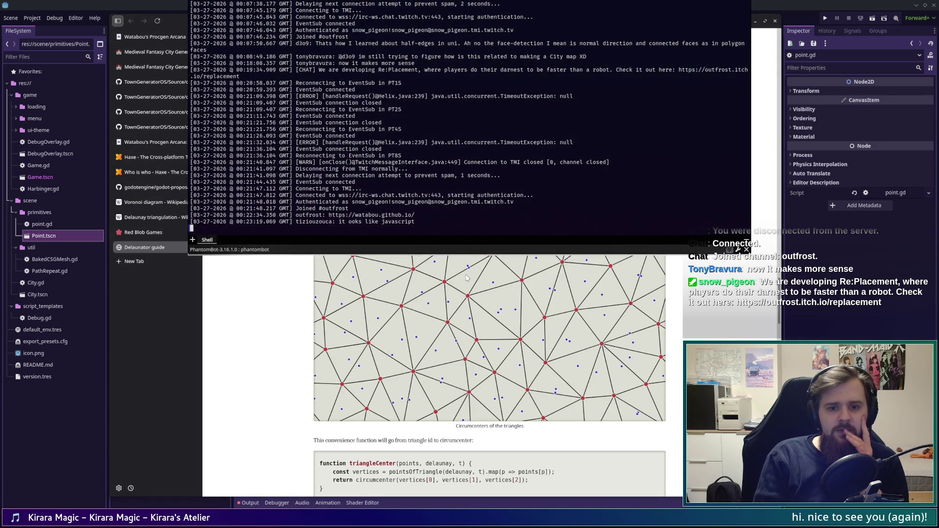
key(F12)
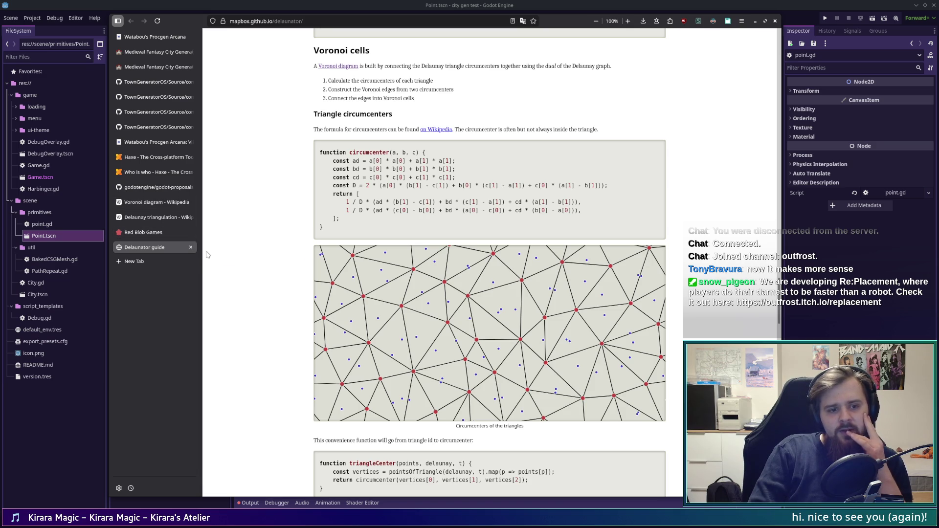
click(166, 232)
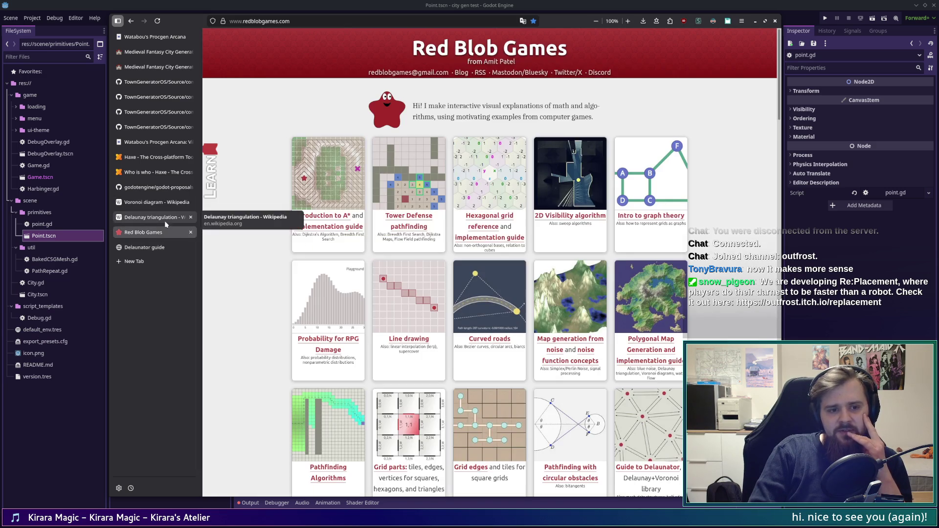
- Bring up the Haxe home page and scroll through its content
click(146, 247)
click(154, 157)
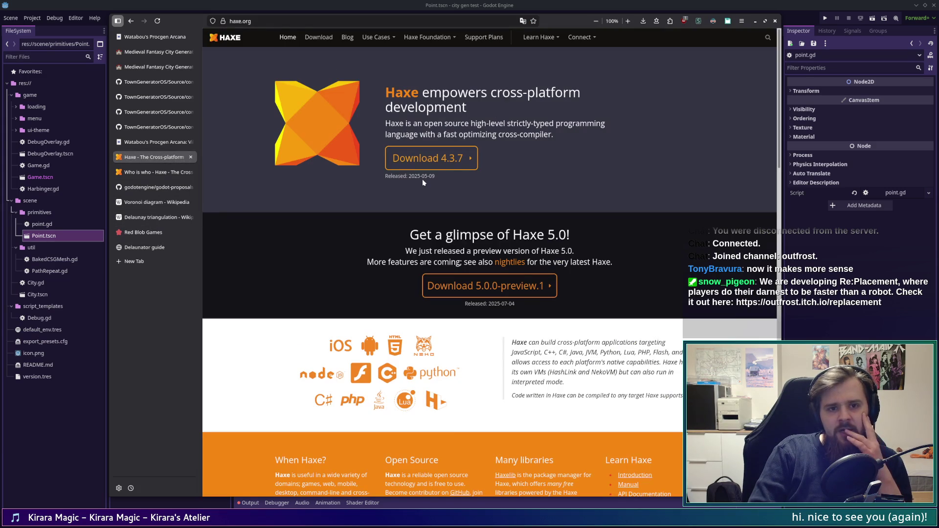
scroll(337, 309, down, 1)
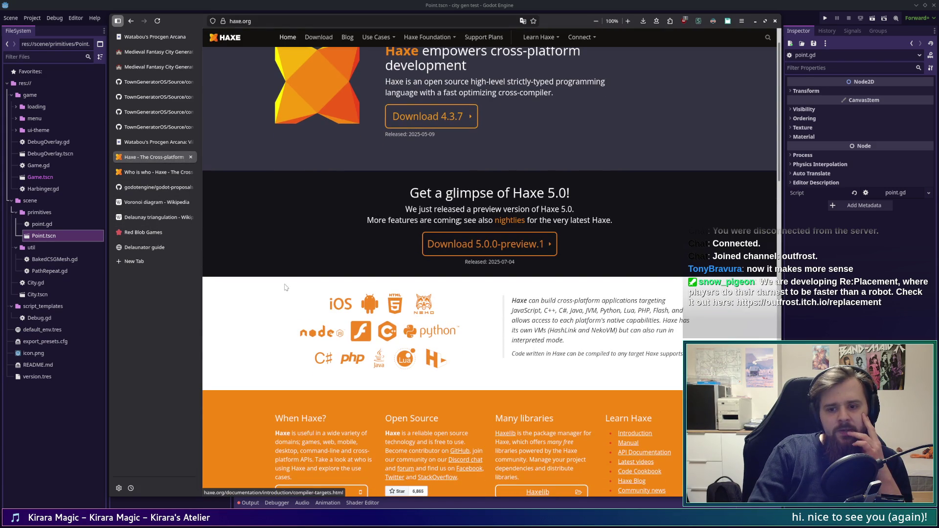
scroll(286, 287, down, 2)
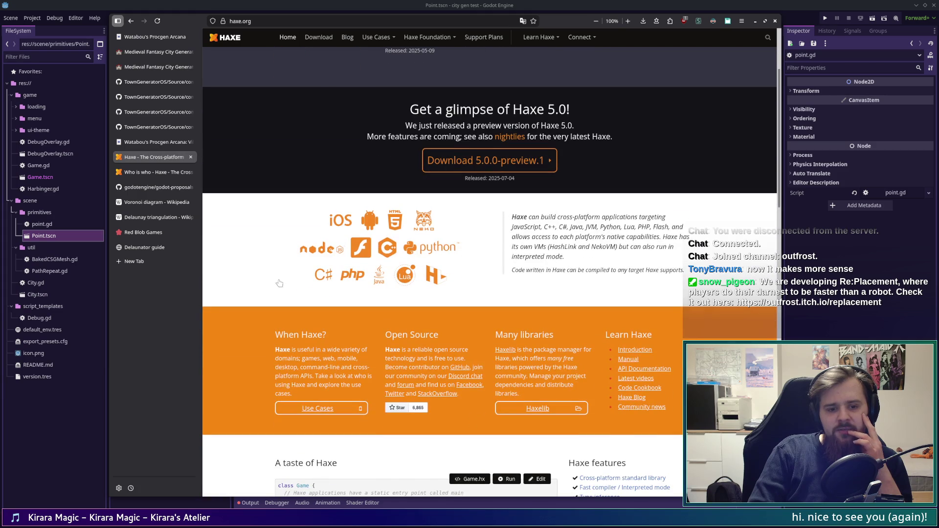
scroll(220, 269, down, 2)
scroll(220, 269, down, 2)
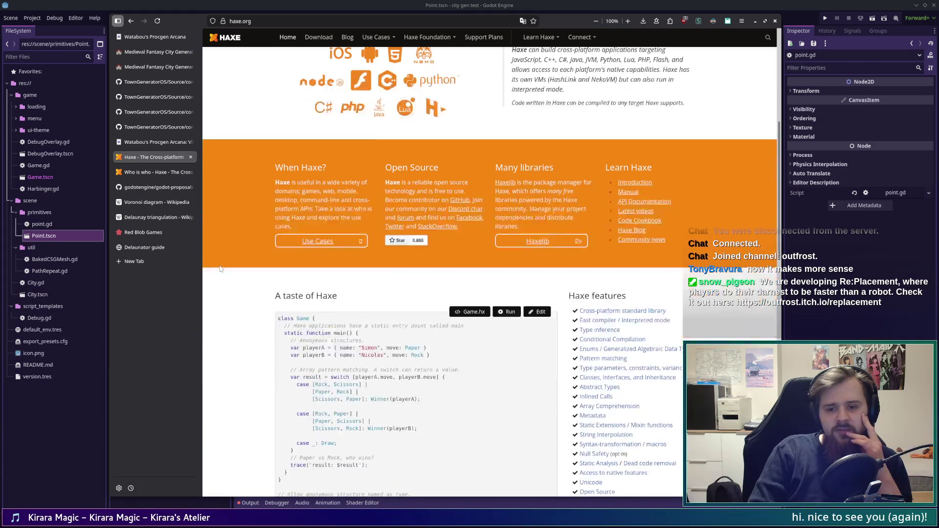
scroll(220, 268, down, 4)
scroll(219, 268, down, 6)
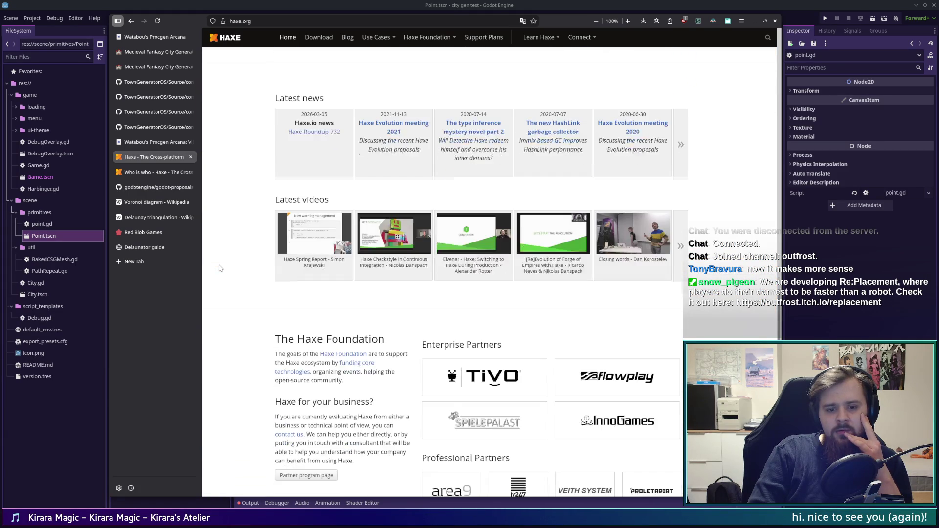
scroll(220, 269, up, 15)
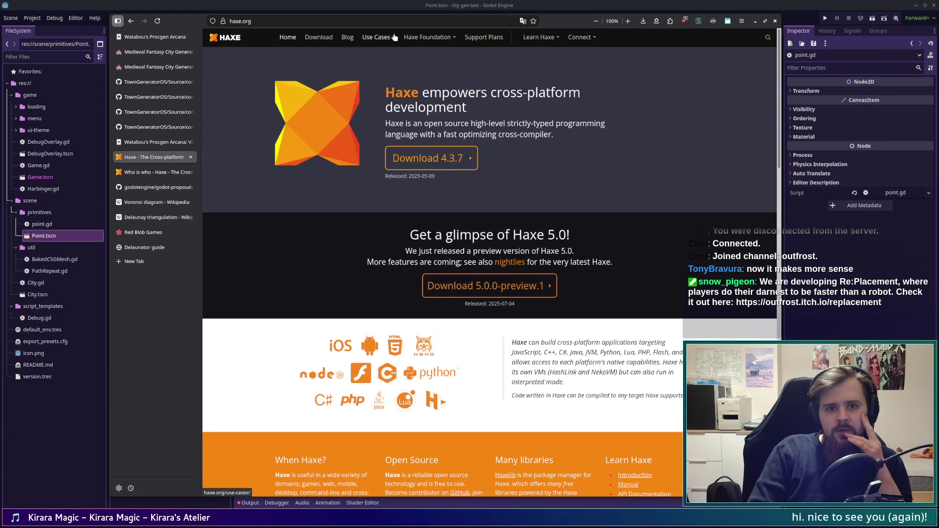
- View the Use Cases overview, go back, and check the Who is who page
mouse_move(378, 38)
click(382, 56)
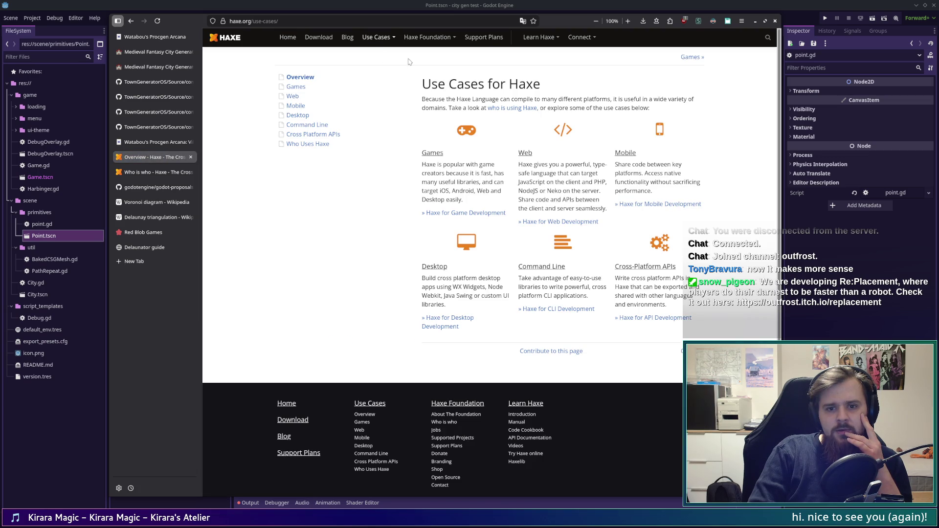
key(alt+Left)
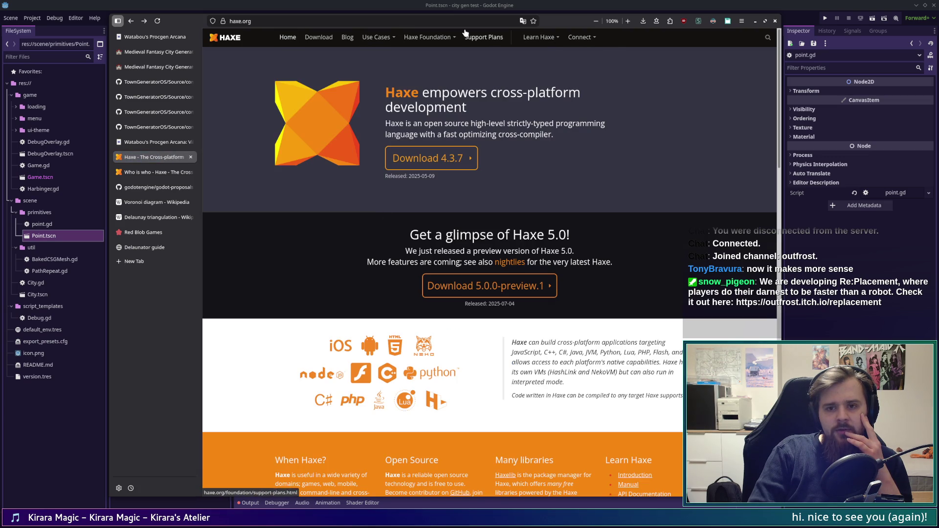
click(154, 169)
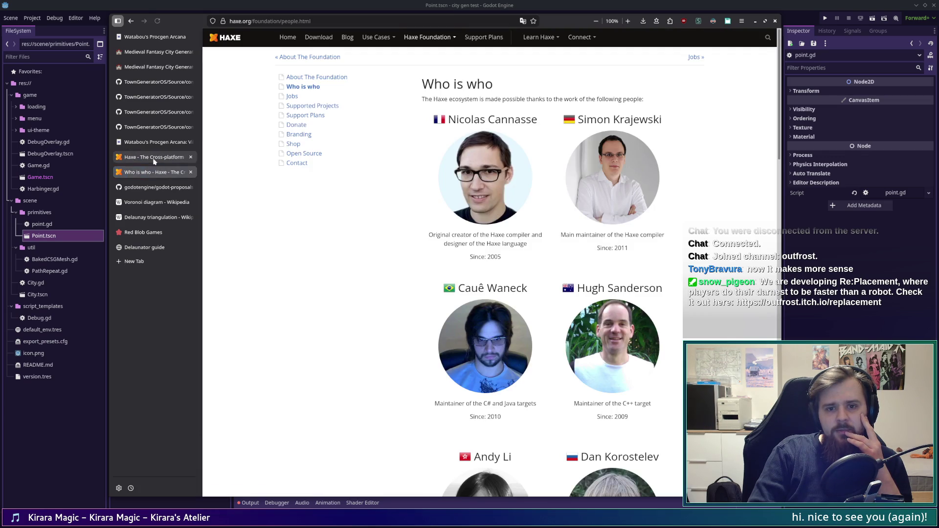
click(153, 157)
- Open Learn Haxe > Introduction in a new tab and switch to it
mouse_move(580, 39)
mouse_move(543, 38)
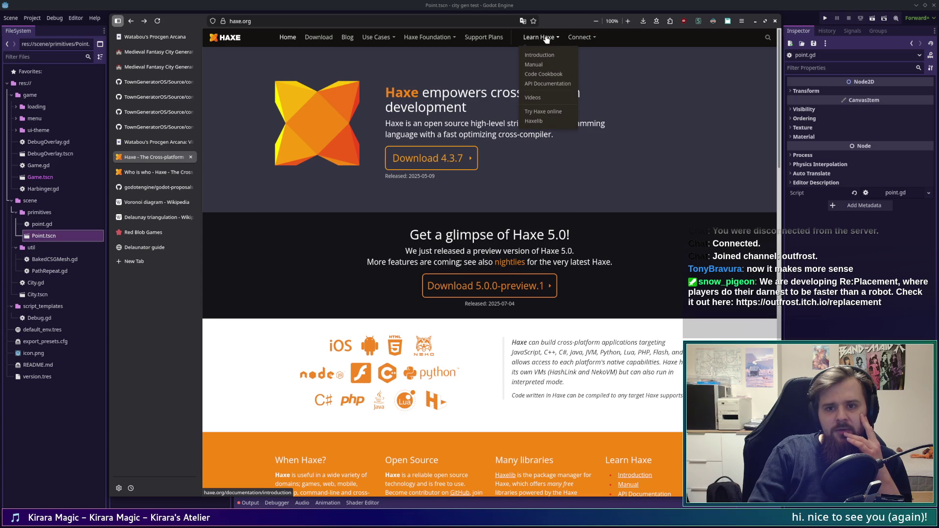
middle_click(549, 57)
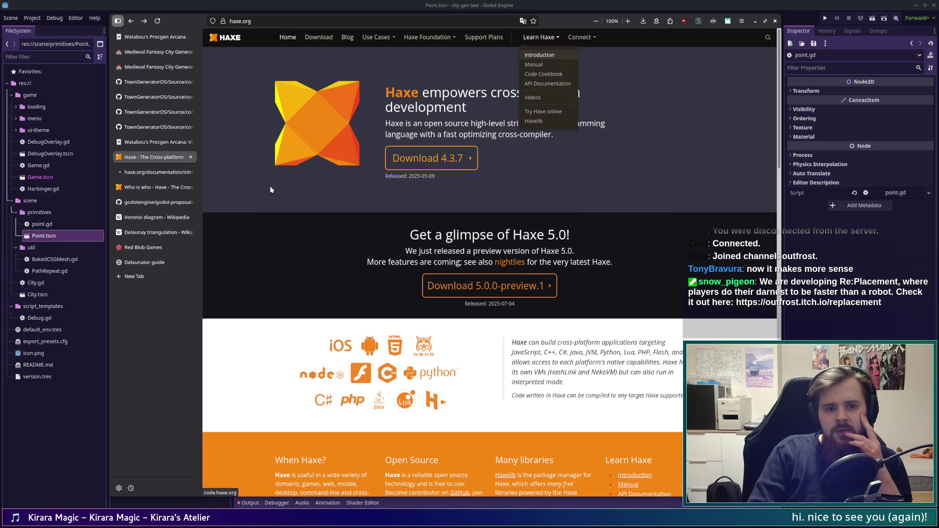
click(154, 172)
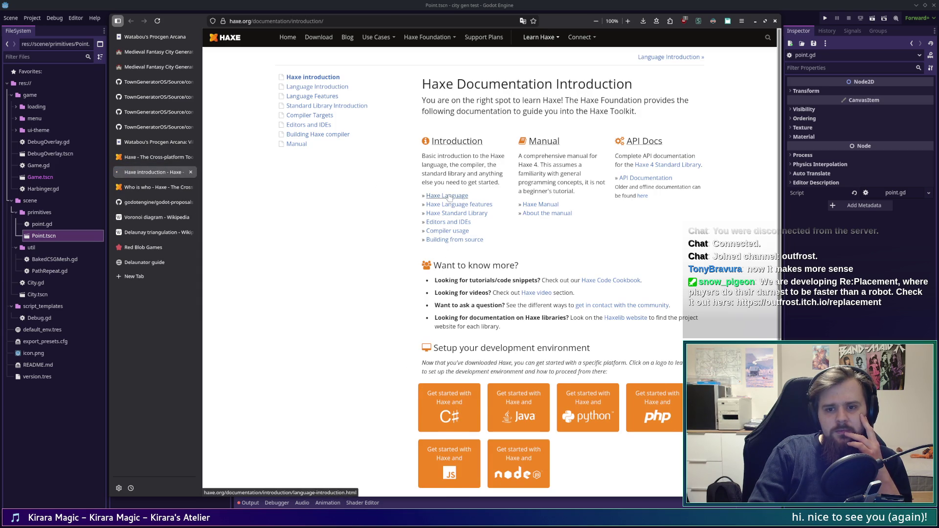
- Read through the Haxe Language introduction, close its tab, and switch to Watabou's Village Generator
click(447, 195)
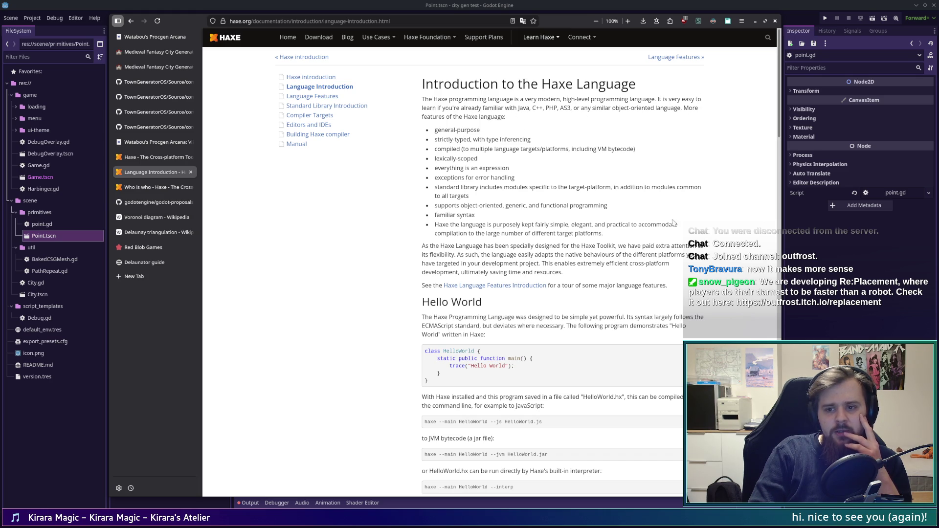
scroll(578, 272, down, 3)
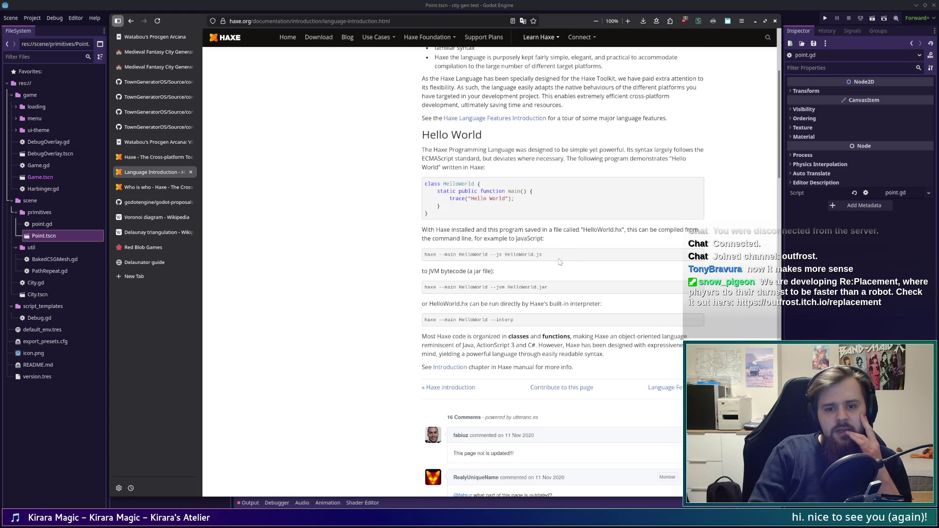
scroll(554, 263, down, 2)
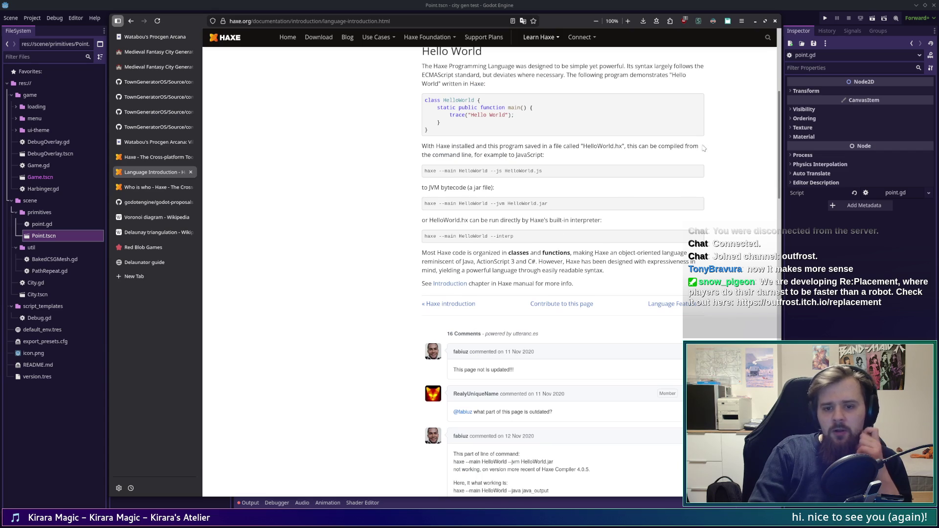
scroll(707, 197, down, 1)
scroll(719, 230, up, 6)
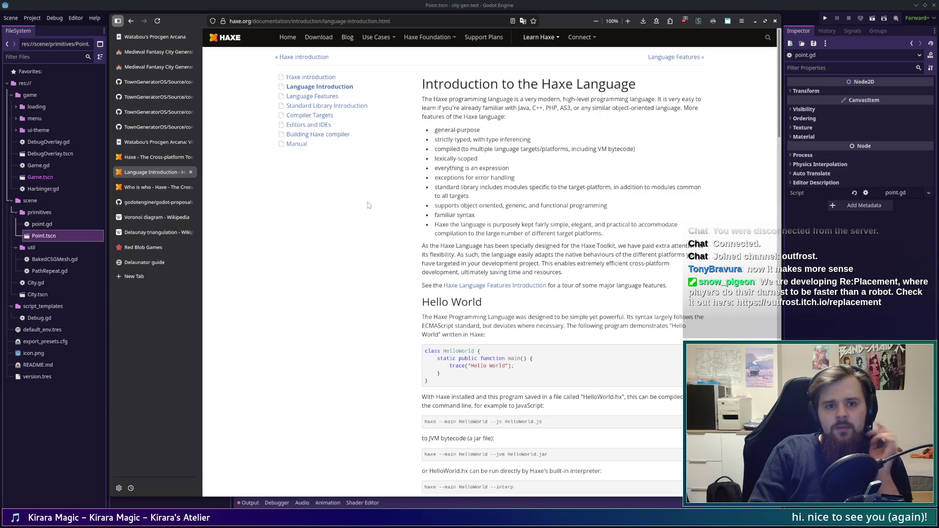
scroll(524, 215, down, 3)
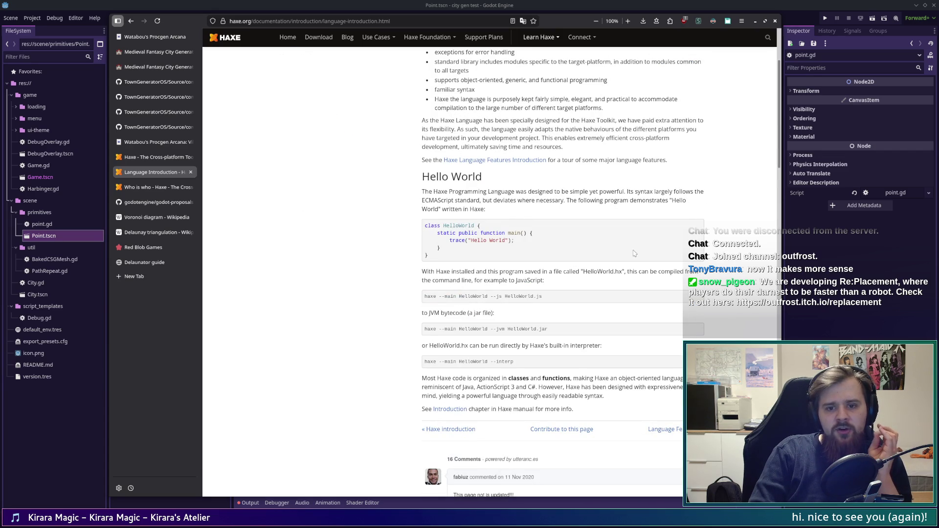
middle_click(145, 169)
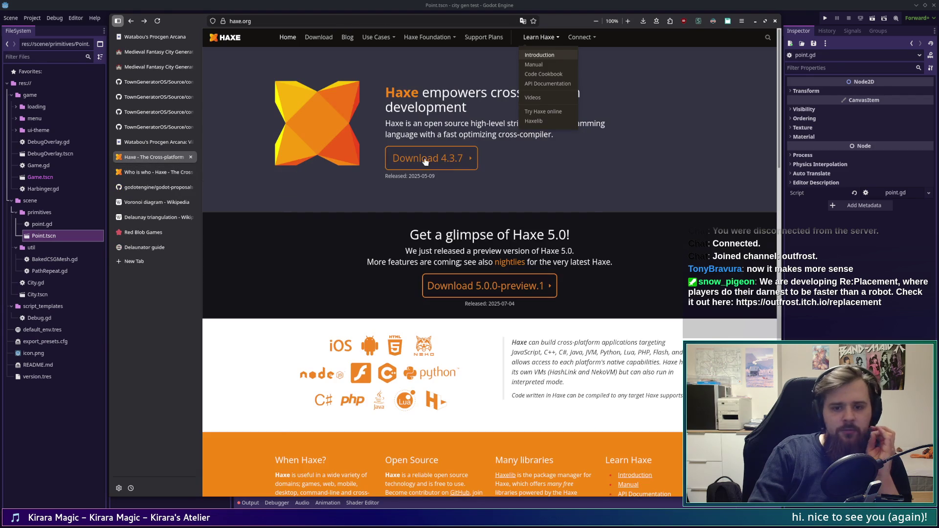
click(175, 141)
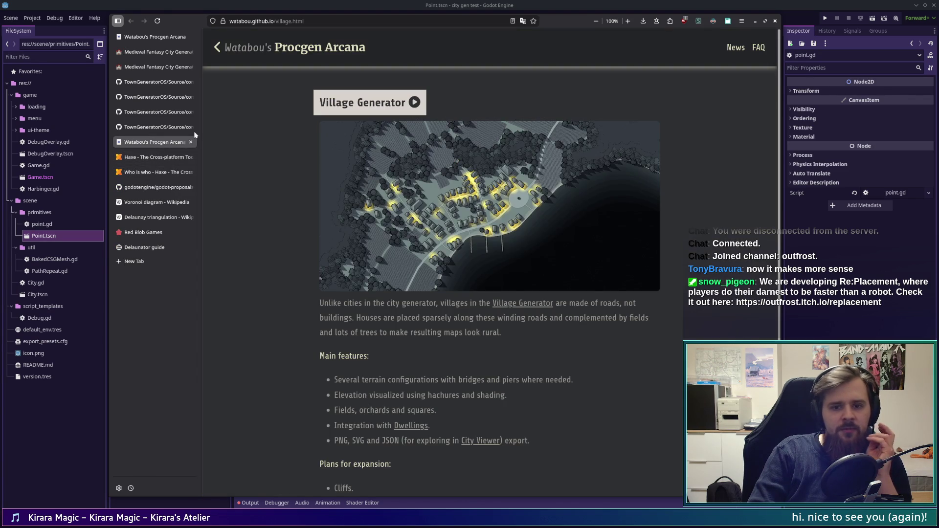
- View both Medieval Fantasy City Generator maps, then switch to the TownGeneratorOS Voronoi.hx GitHub source
click(148, 67)
click(149, 54)
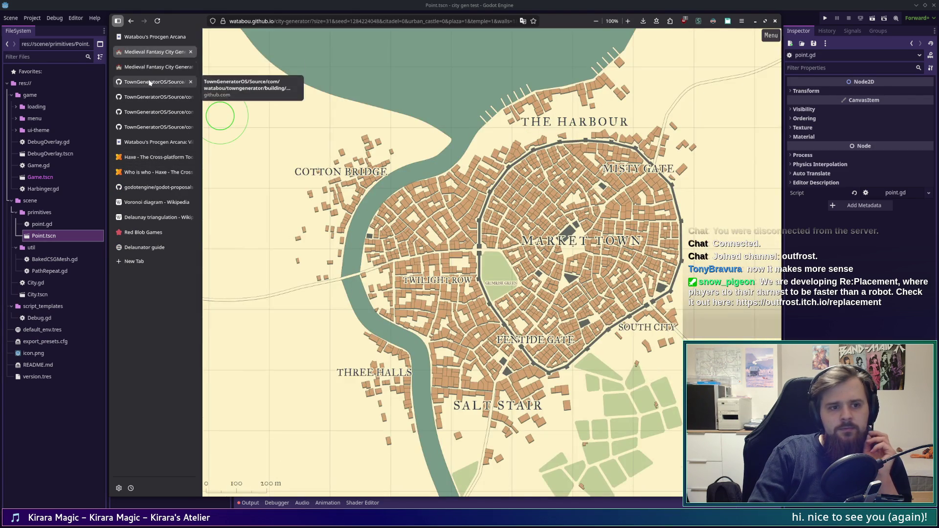
click(155, 97)
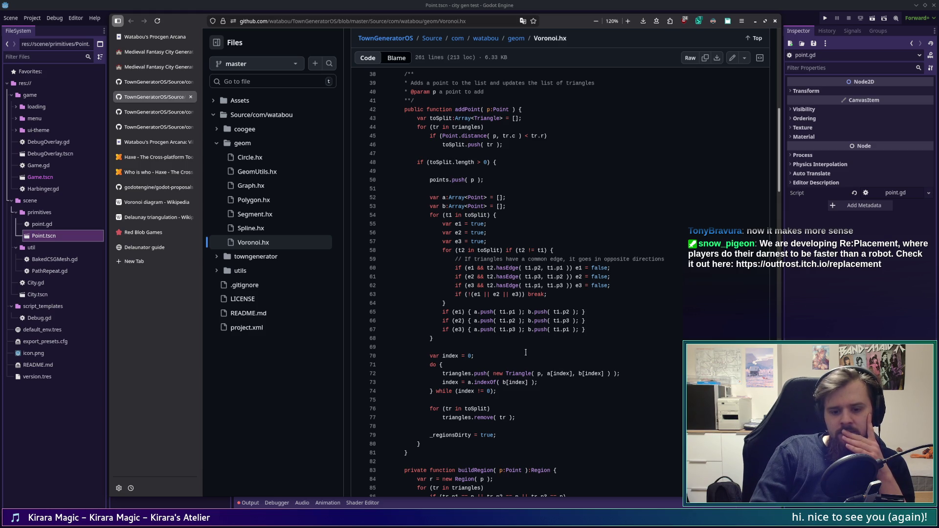
scroll(518, 358, down, 4)
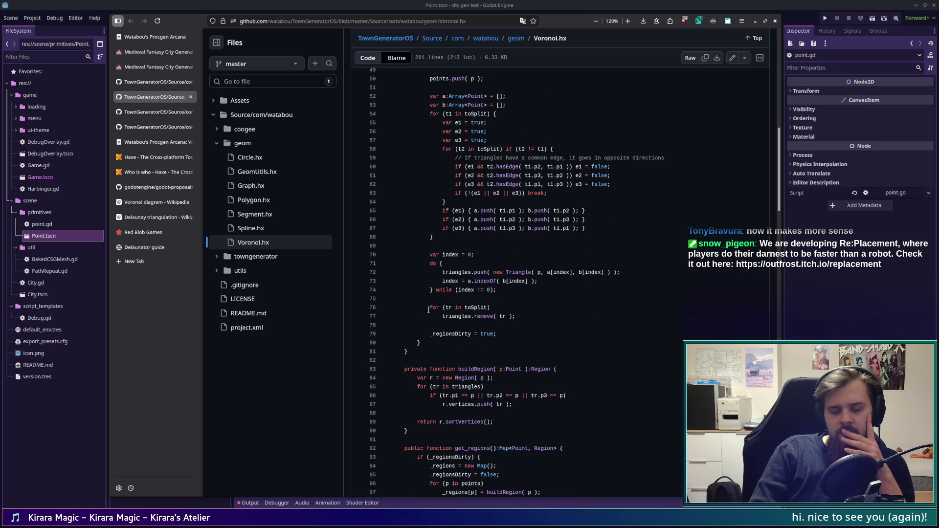
drag(429, 307, 517, 317)
click(523, 319)
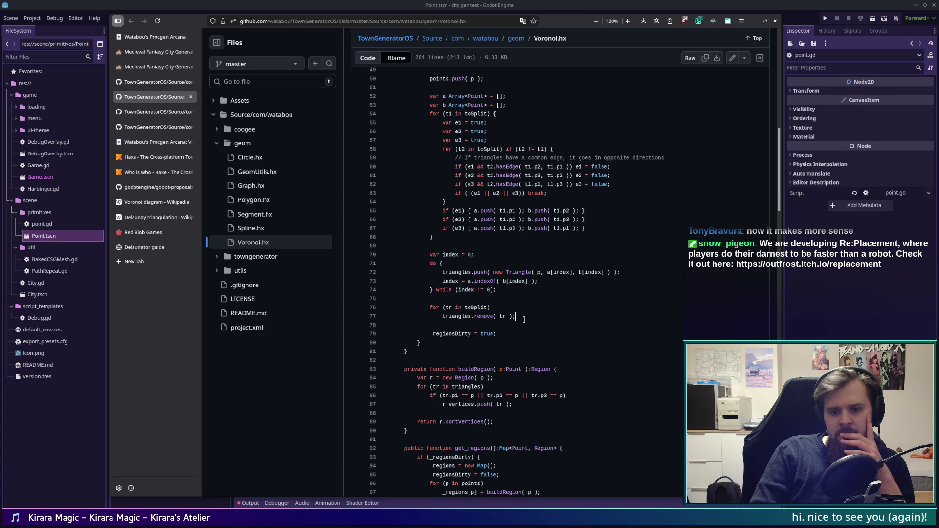
scroll(522, 319, up, 7)
scroll(522, 320, down, 4)
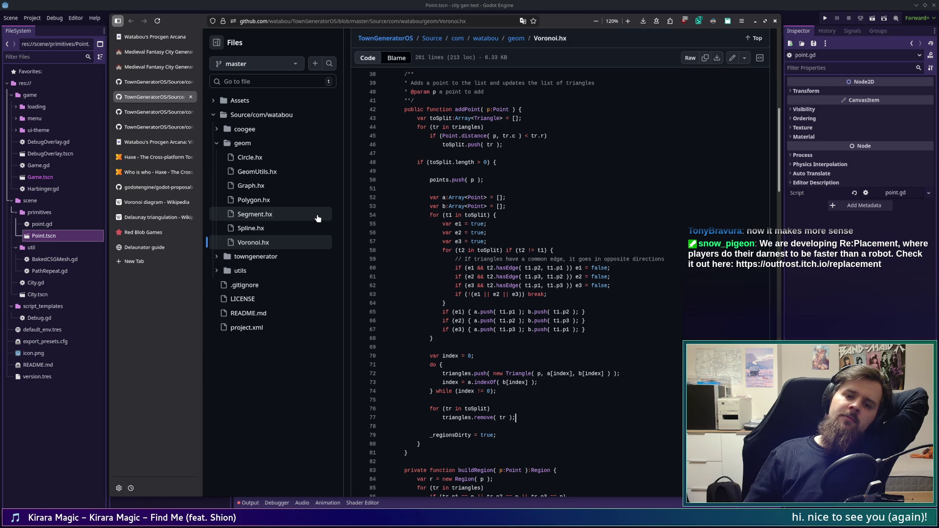
scroll(468, 251, up, 3)
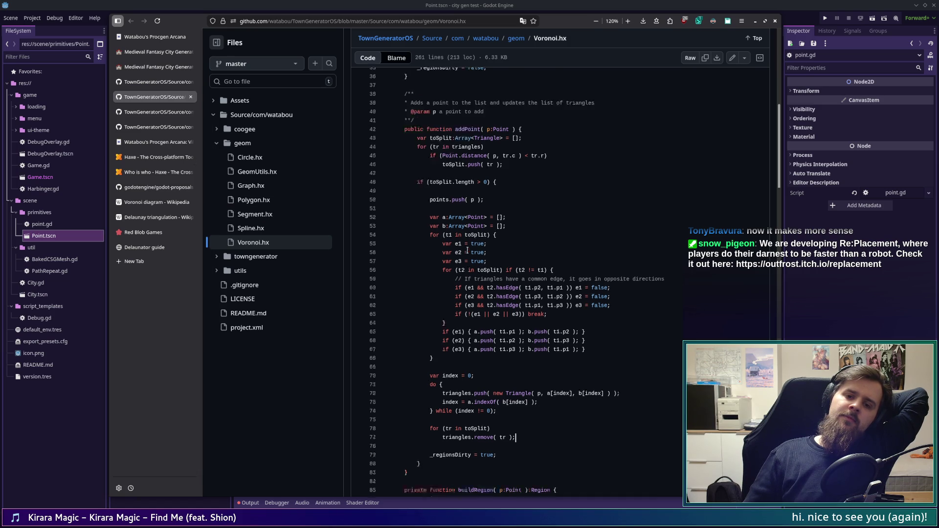
scroll(468, 250, down, 3)
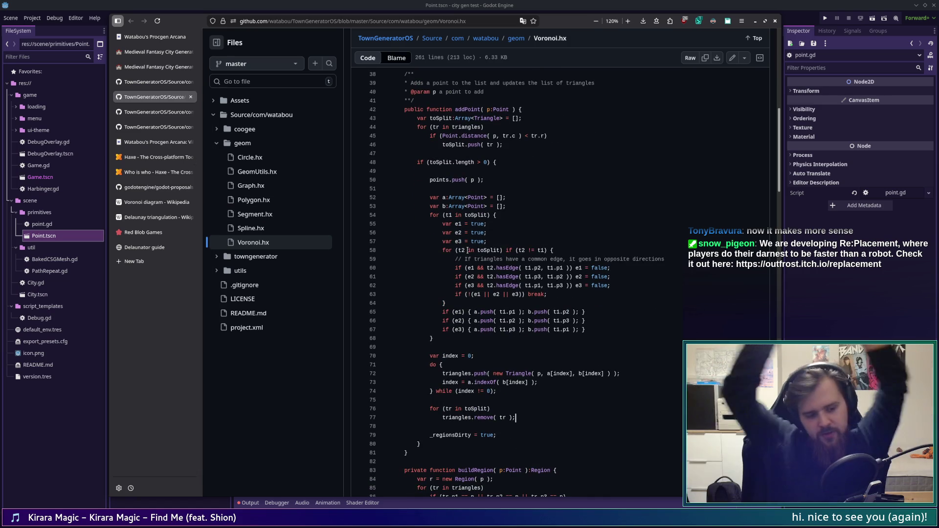
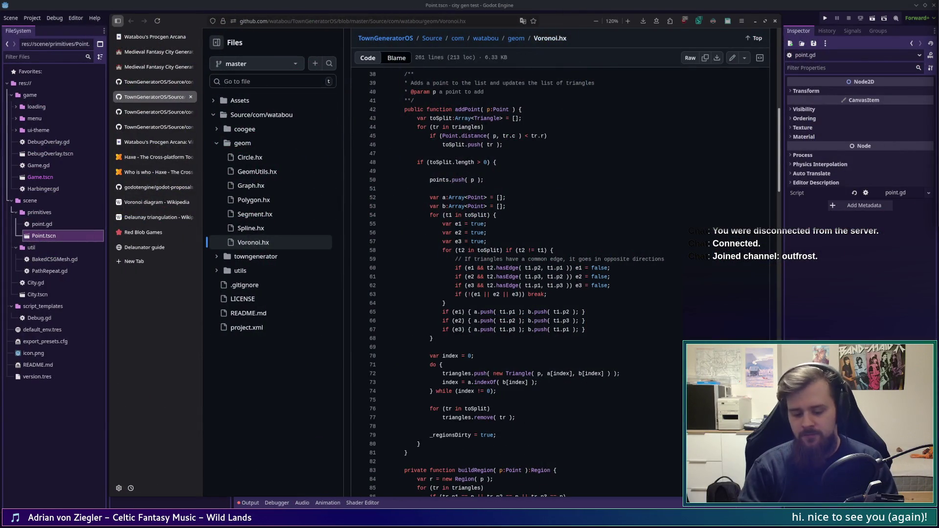
- Look over the buildPatches function in TownGeneratorOS's Model.hx on GitHub, then go back to point.gd in Godot
key(F12)
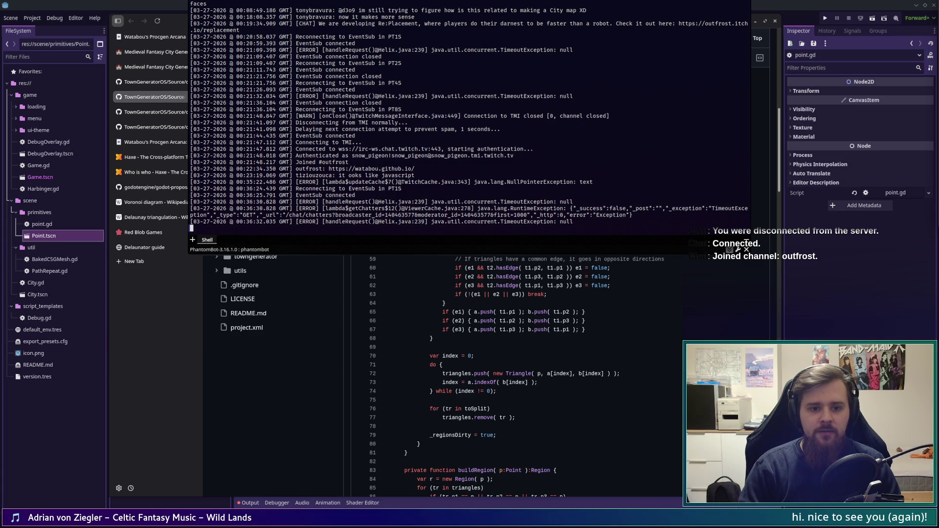
key(F12)
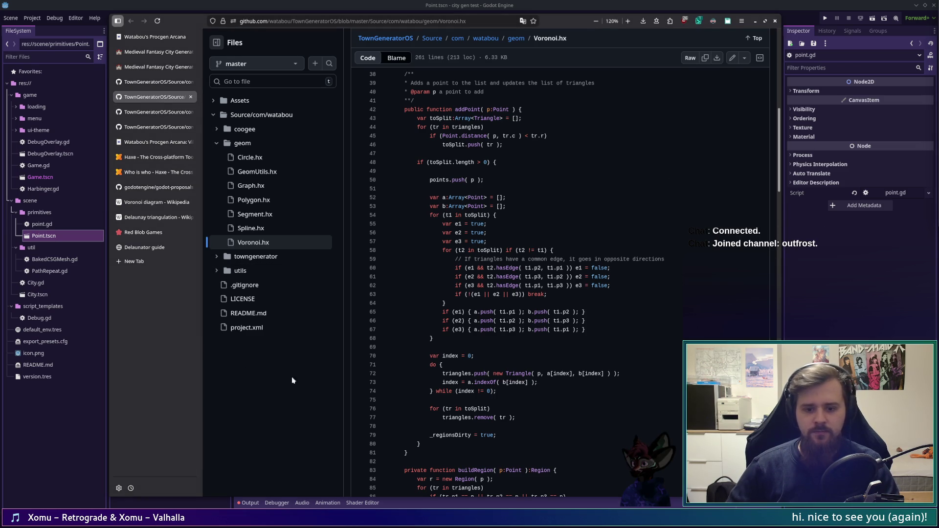
click(185, 83)
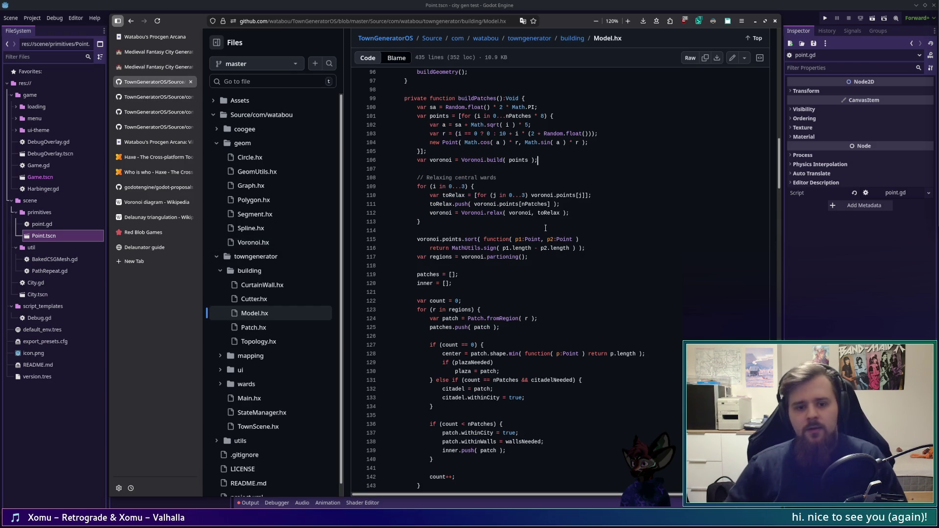
scroll(544, 226, up, 5)
scroll(544, 226, down, 4)
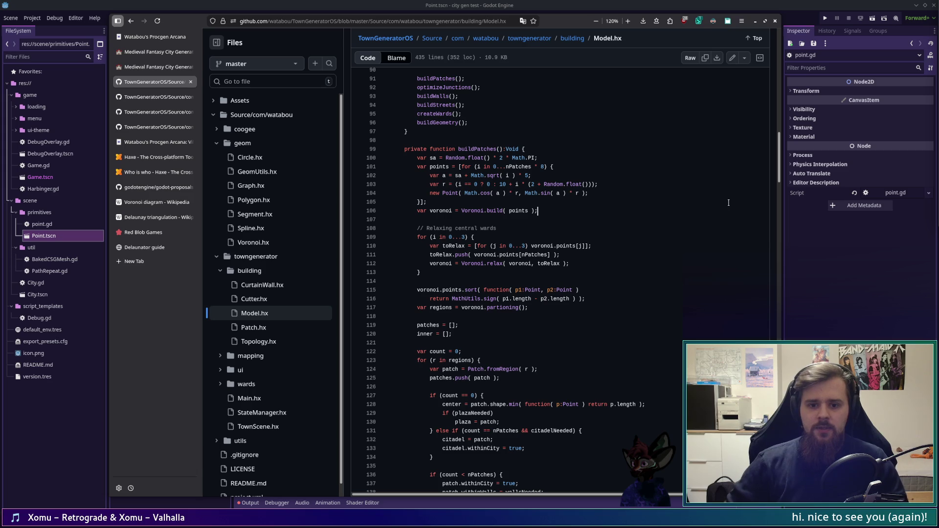
key(alt+Tab)
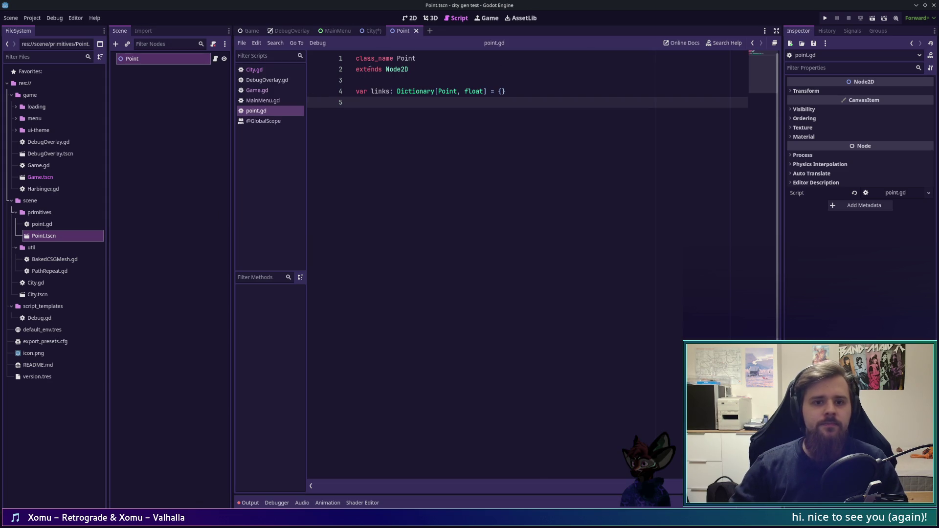
- Show Point.tscn in the 2D workspace and bring up the Point node's context menu
click(417, 18)
right_click(175, 58)
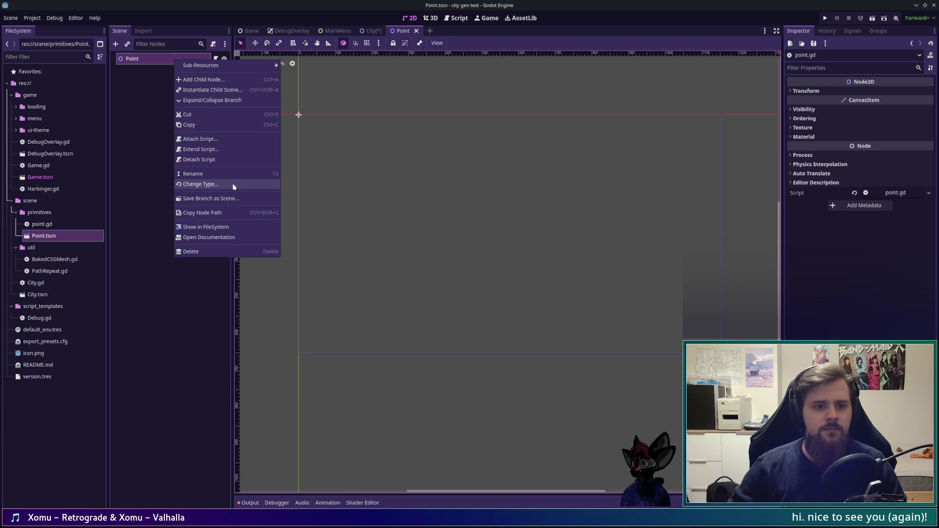
click(881, 93)
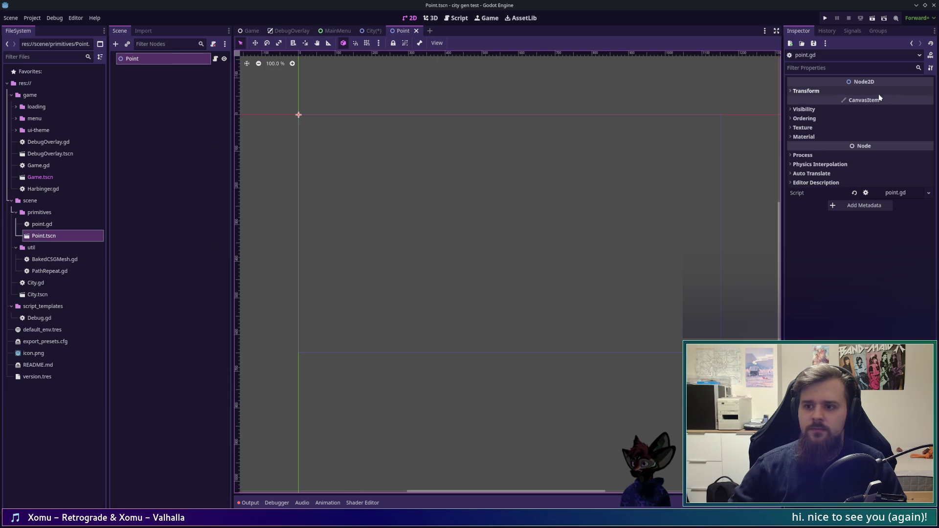
click(879, 93)
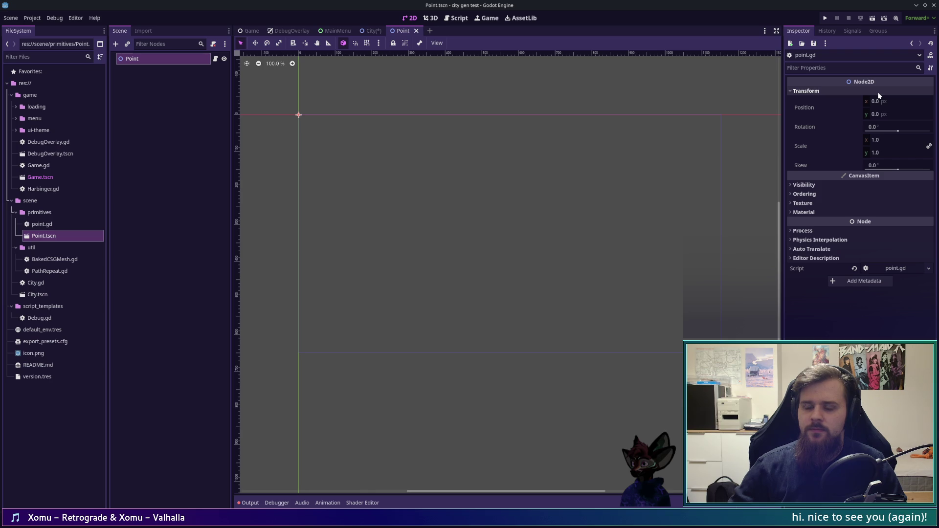
click(879, 93)
right_click(168, 62)
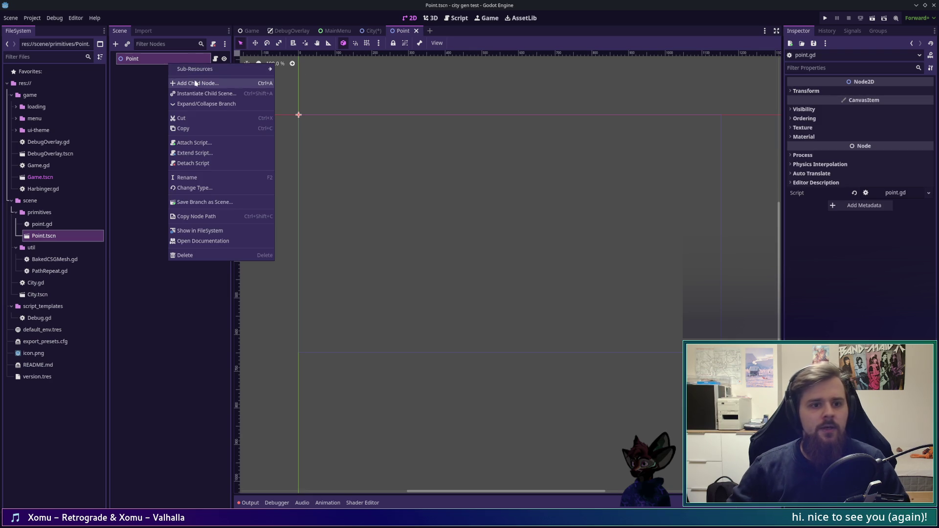
- In Create New Node, browse the Node2D types and read the Polygon2D description
click(195, 83)
text(spri)
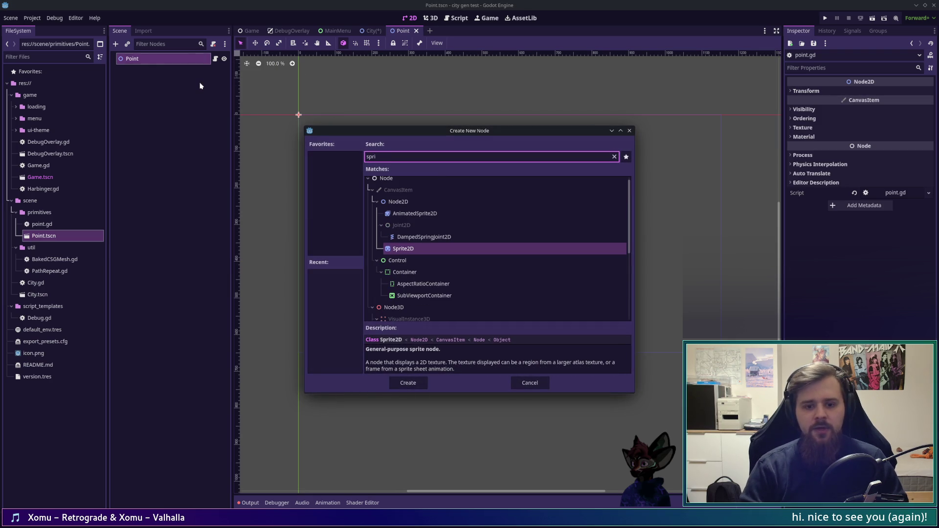
key(BackSpace)
key(BackSpace)
key(BackSpace)
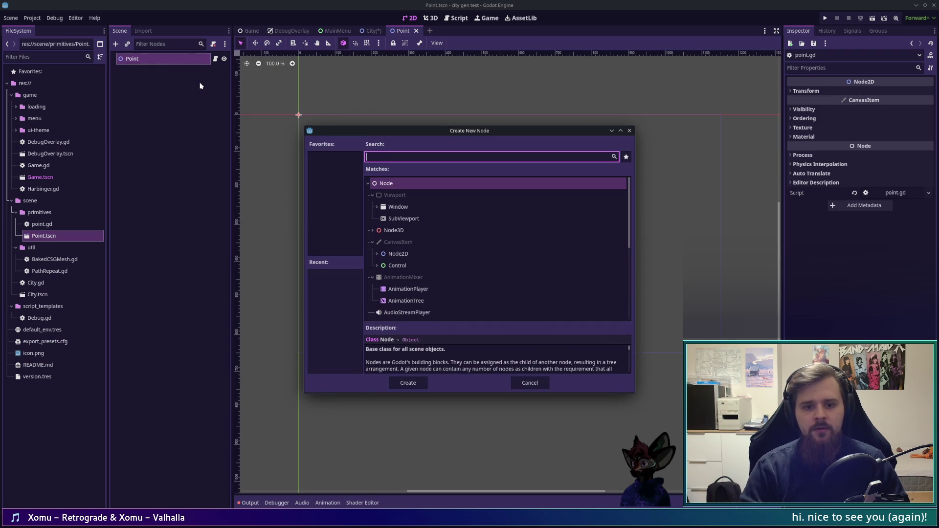
scroll(525, 246, down, 3)
scroll(524, 247, down, 5)
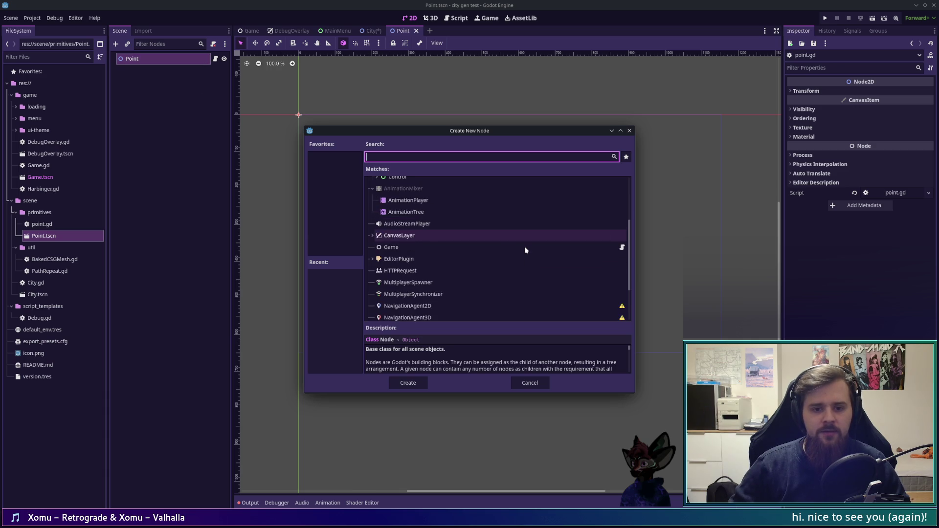
scroll(520, 248, up, 7)
click(377, 245)
scroll(377, 257, down, 3)
scroll(377, 257, down, 4)
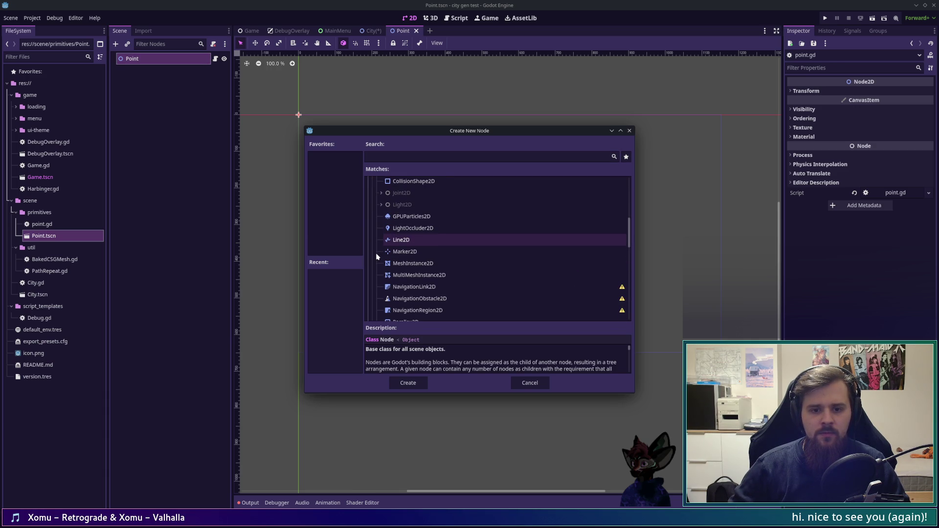
scroll(377, 257, down, 1)
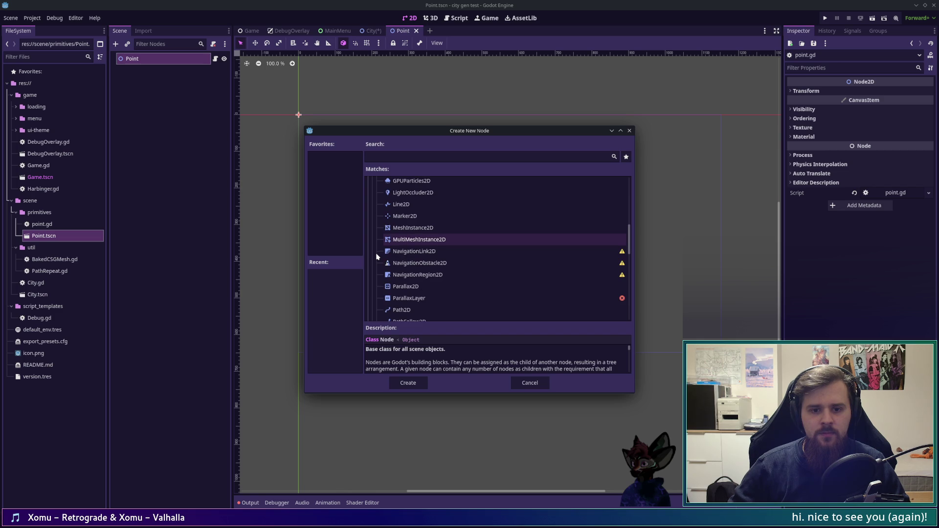
scroll(377, 257, down, 2)
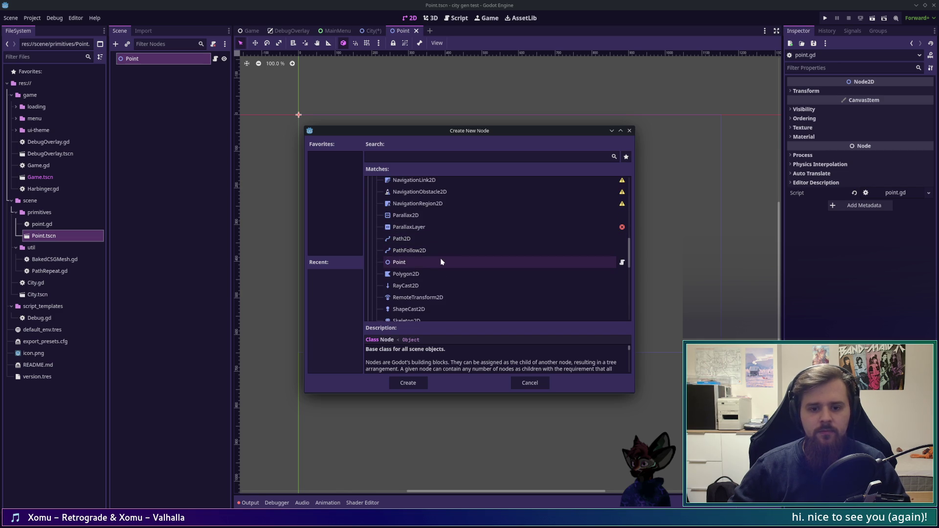
scroll(442, 262, down, 1)
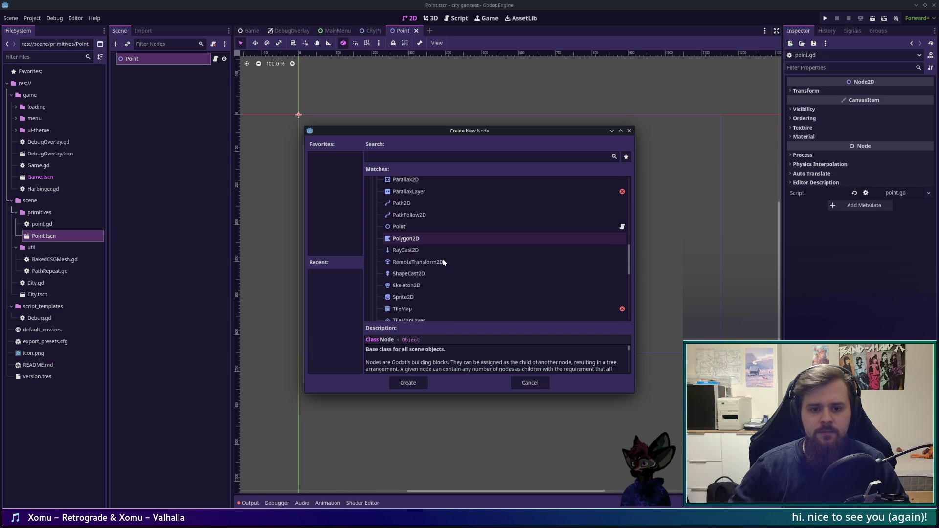
click(417, 239)
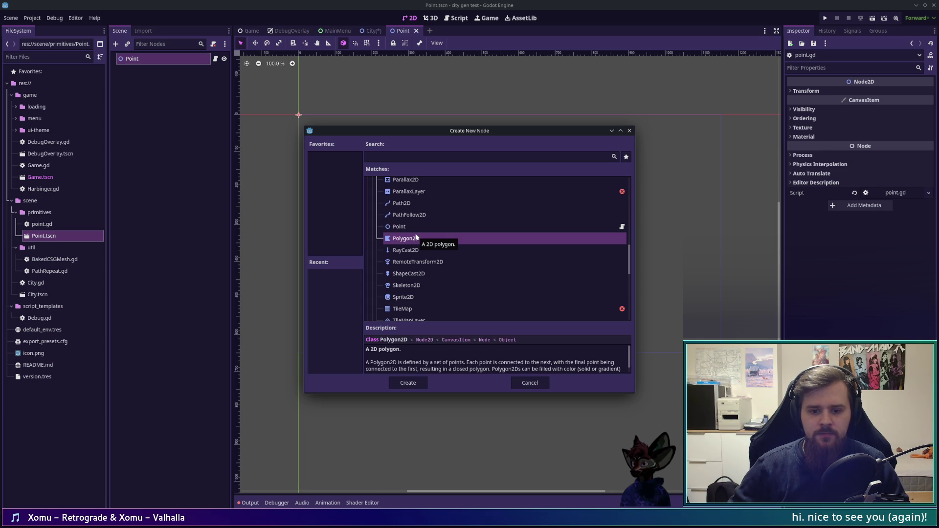
- Create a Sprite2D child under Point and list its Texture options
scroll(558, 367, down, 1)
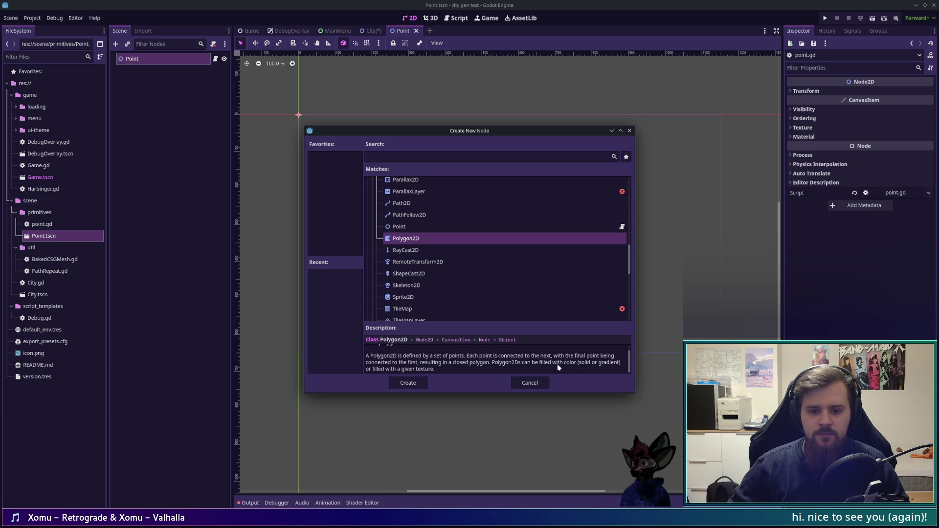
scroll(556, 364, up, 1)
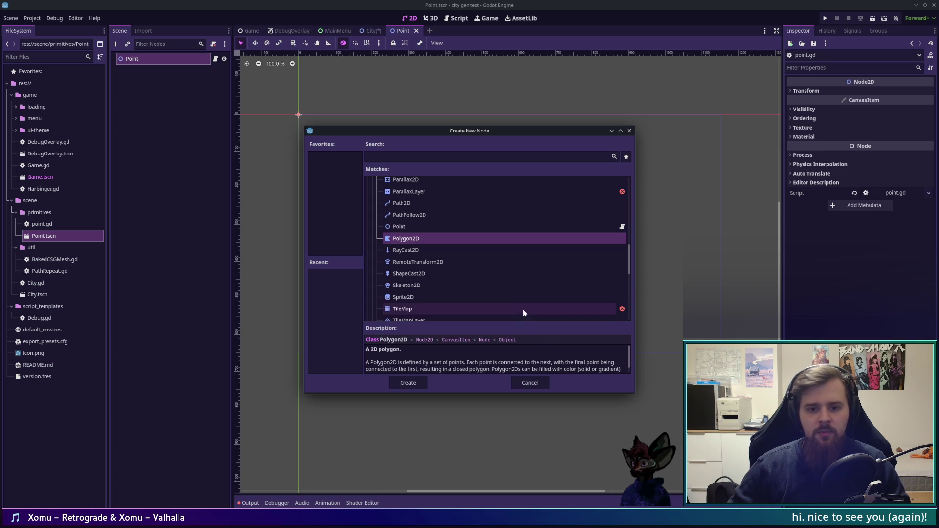
scroll(489, 282, down, 2)
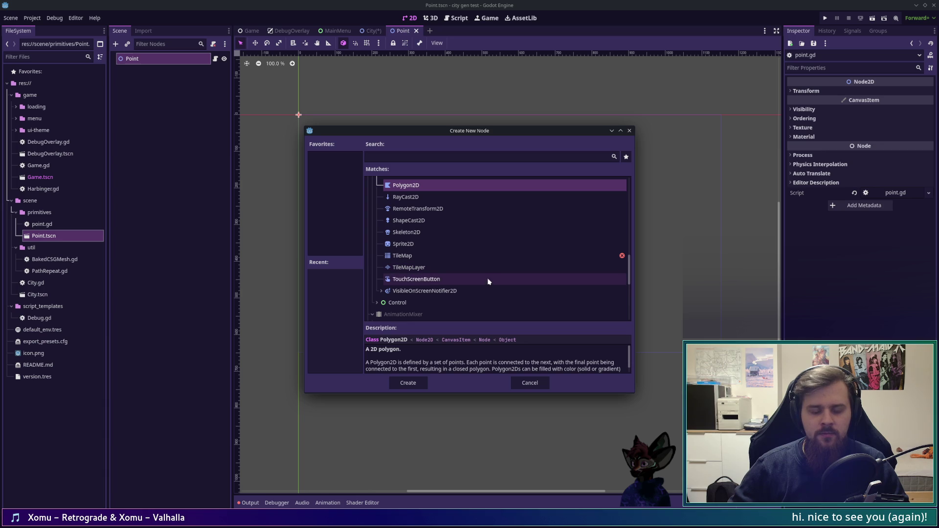
scroll(487, 281, up, 2)
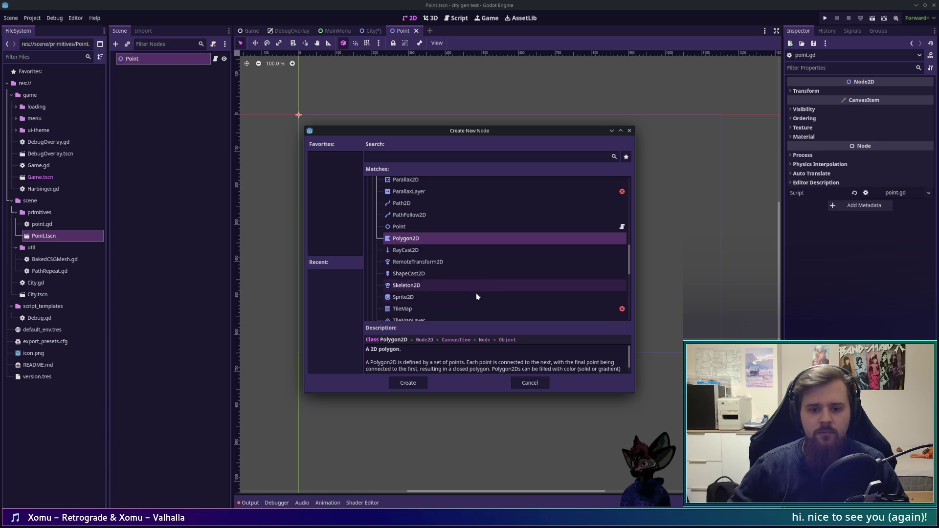
scroll(444, 277, up, 3)
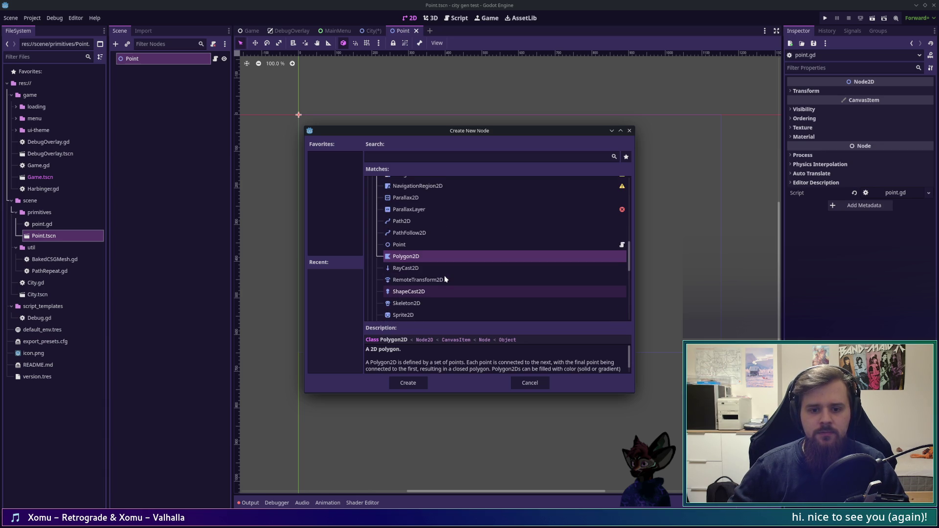
scroll(485, 264, up, 5)
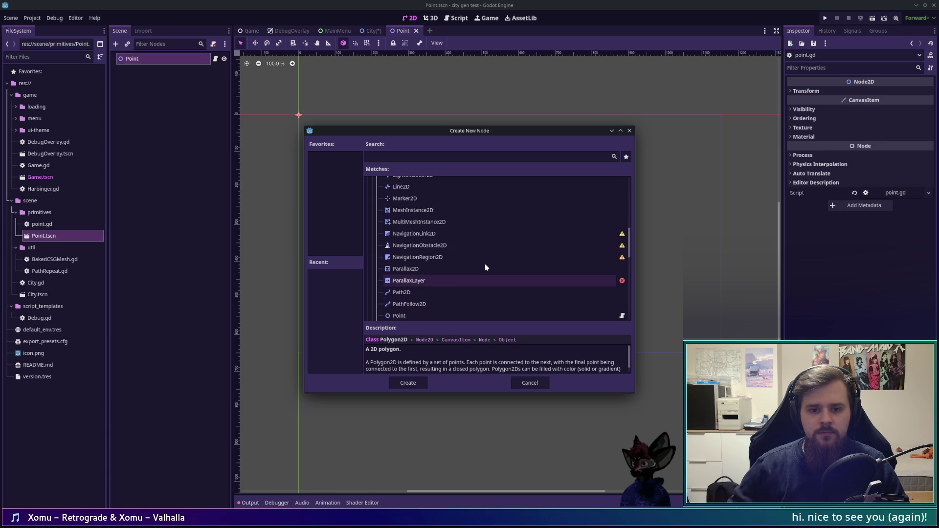
scroll(486, 265, up, 3)
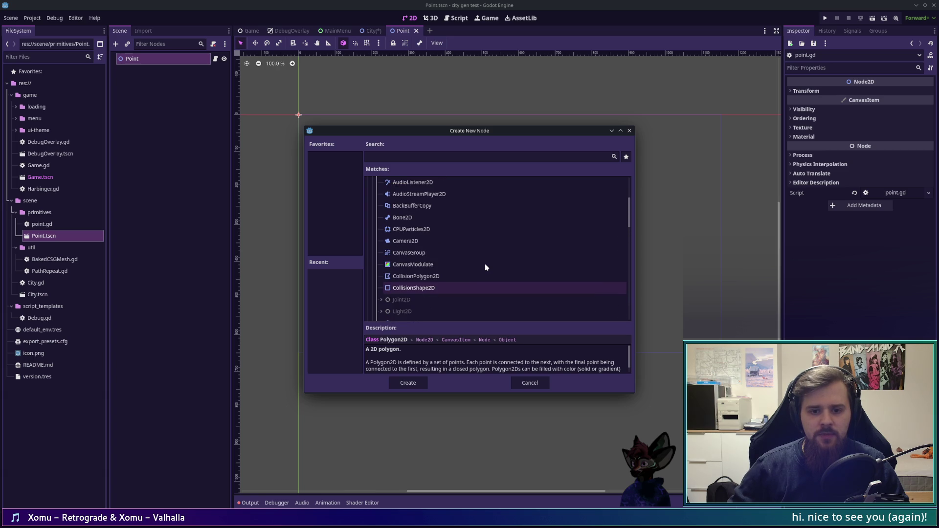
scroll(484, 267, down, 3)
scroll(483, 264, down, 6)
click(413, 301)
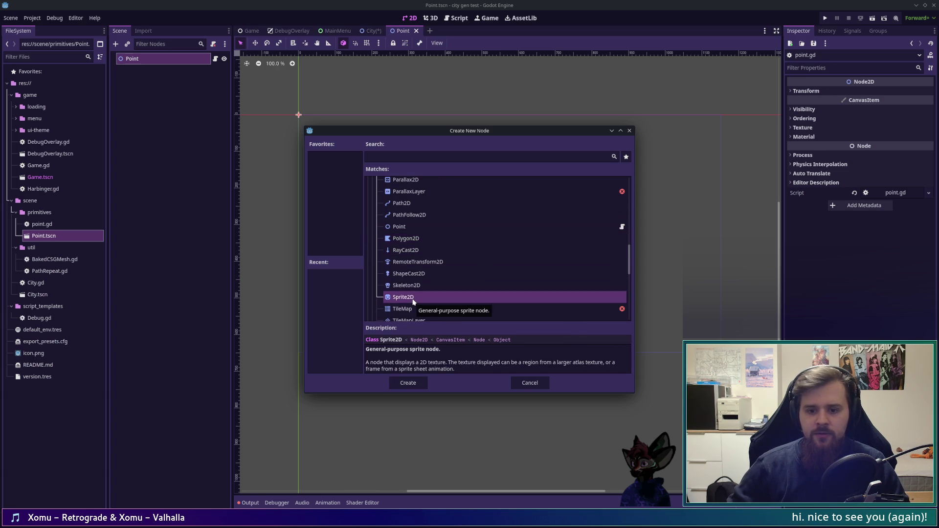
double_click(413, 300)
click(887, 92)
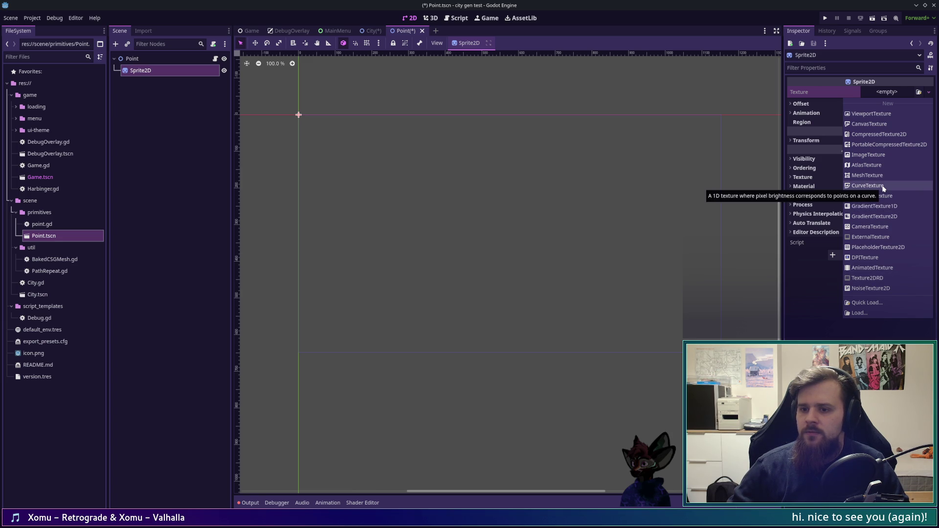
- Assign a New GradientTexture2D to the Sprite2D's Texture property
click(895, 217)
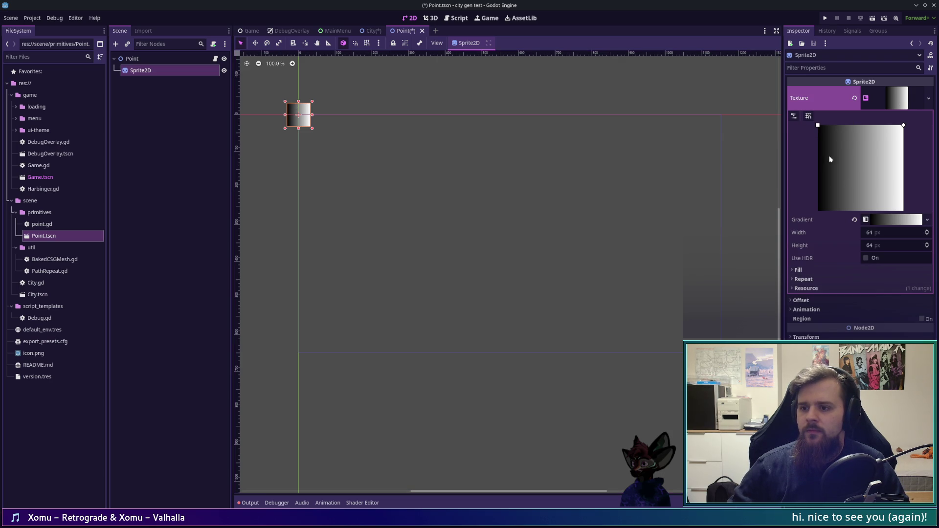
- Make the gradient texture radial from the centre, enlarged to fill the texture
click(928, 221)
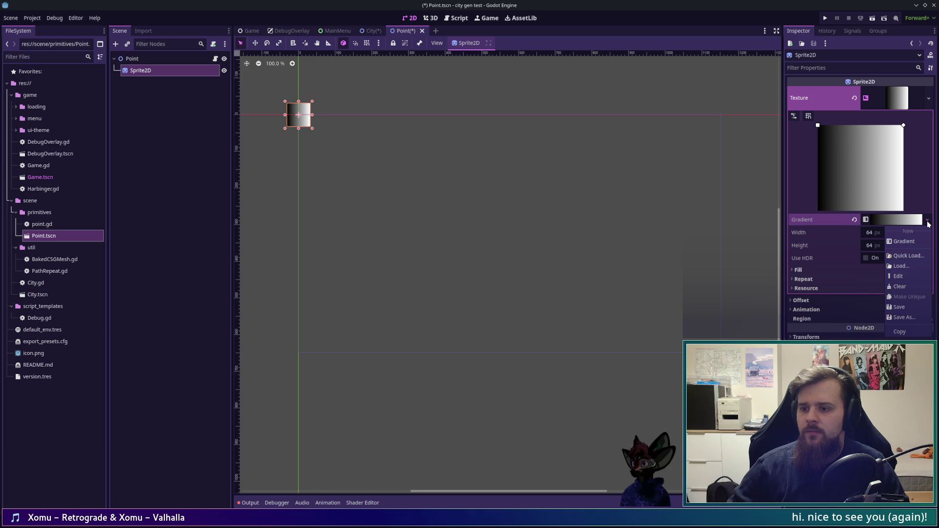
click(929, 224)
click(865, 221)
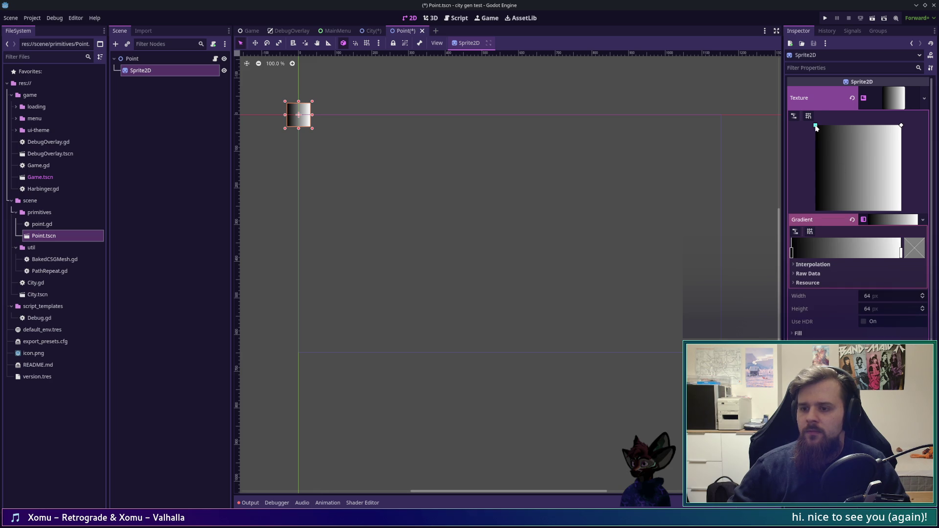
drag(816, 126, 860, 169)
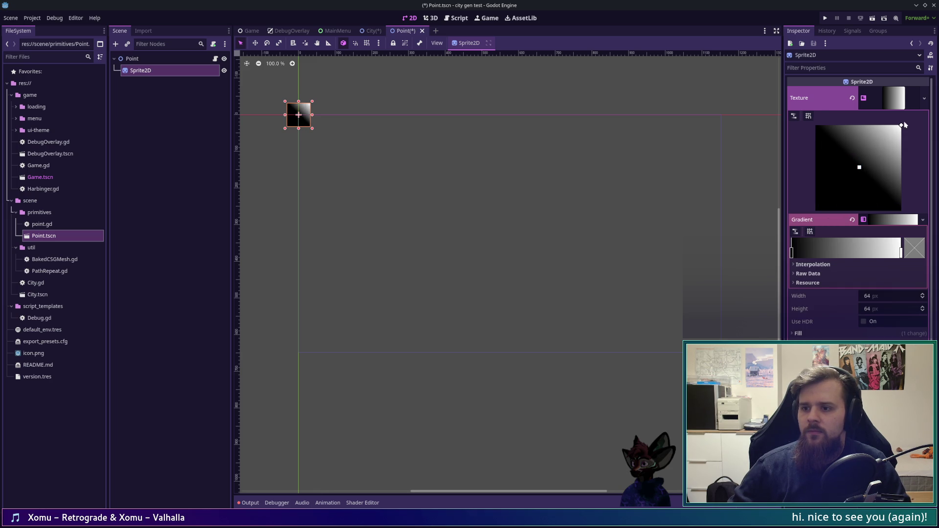
drag(902, 126, 884, 168)
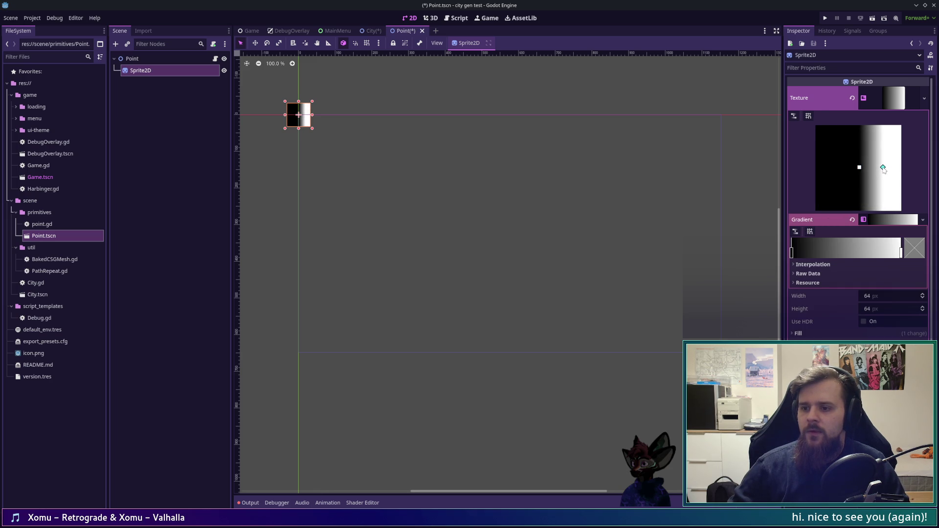
click(817, 335)
click(891, 362)
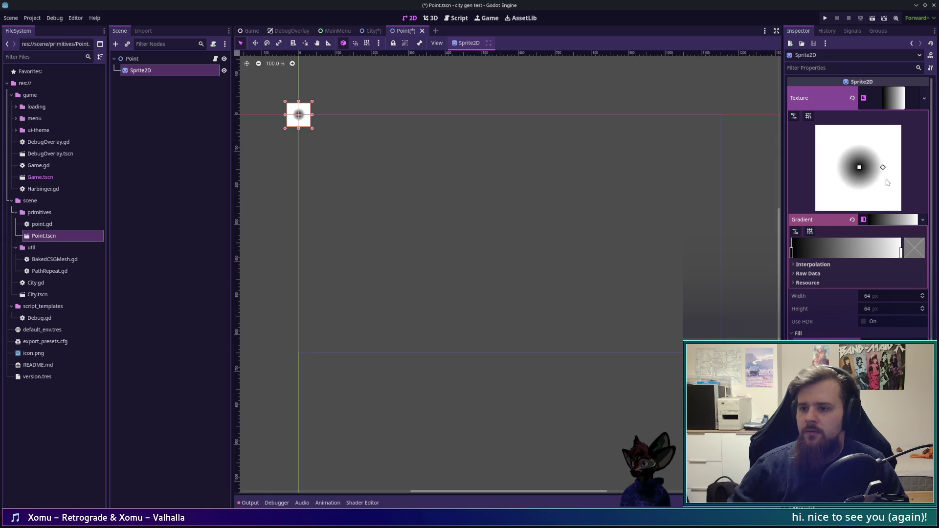
drag(884, 170, 900, 170)
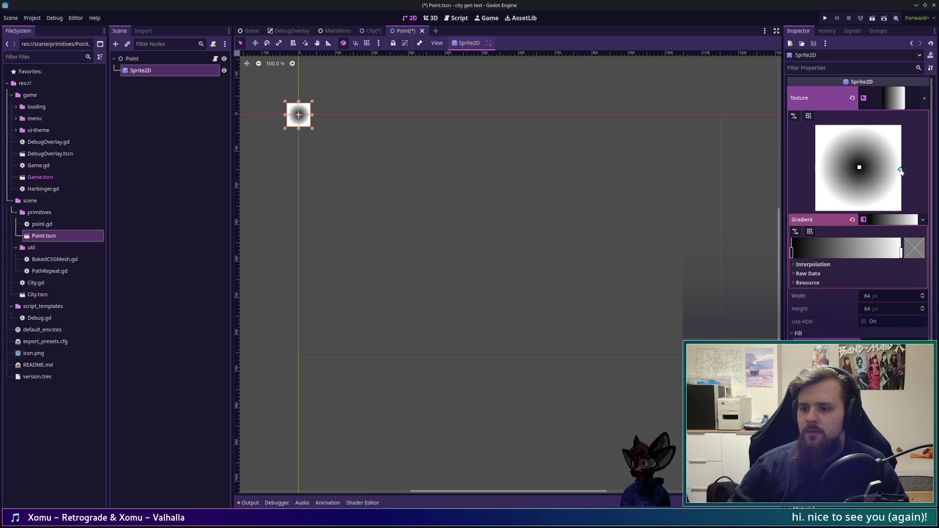
- Set the gradient's interpolation mode to Constant for a hard edge and nudge the radius outward
click(817, 274)
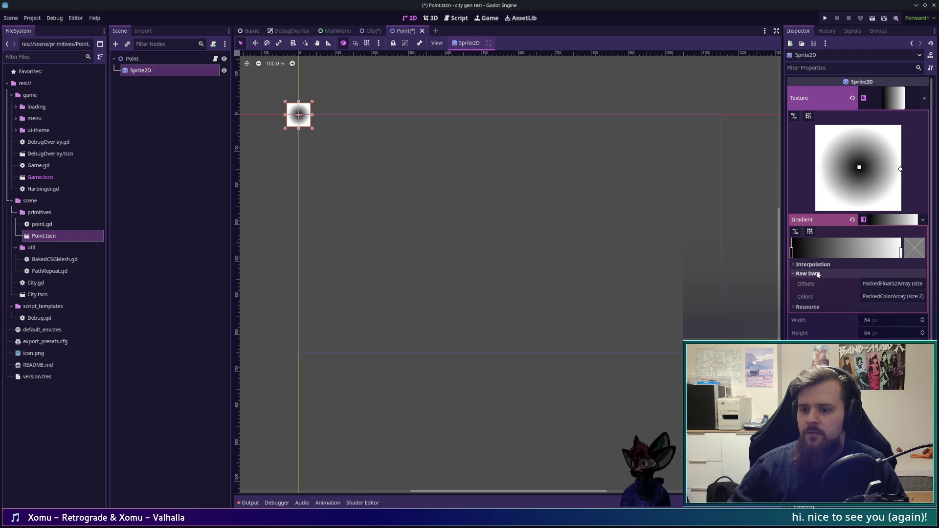
click(883, 285)
click(885, 283)
click(824, 274)
click(824, 264)
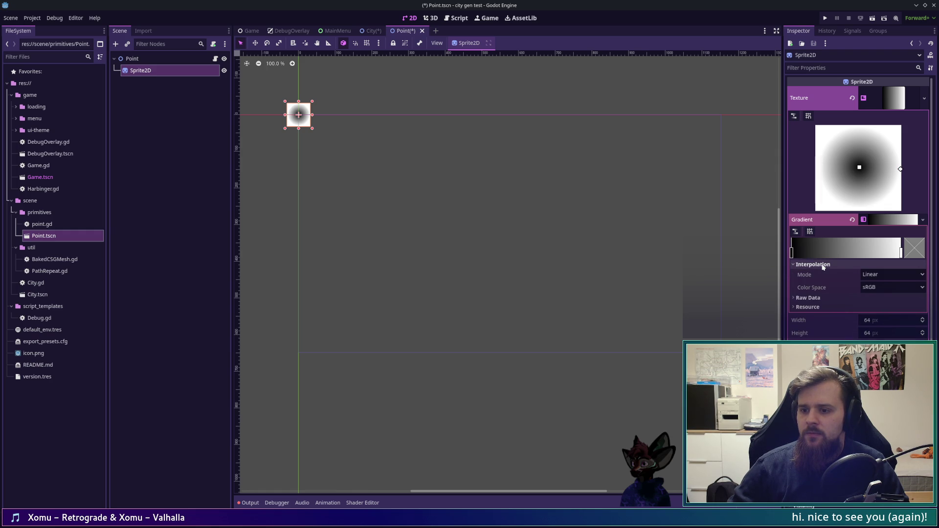
click(824, 264)
click(822, 265)
click(906, 274)
click(905, 274)
click(881, 274)
click(883, 307)
click(888, 275)
click(887, 296)
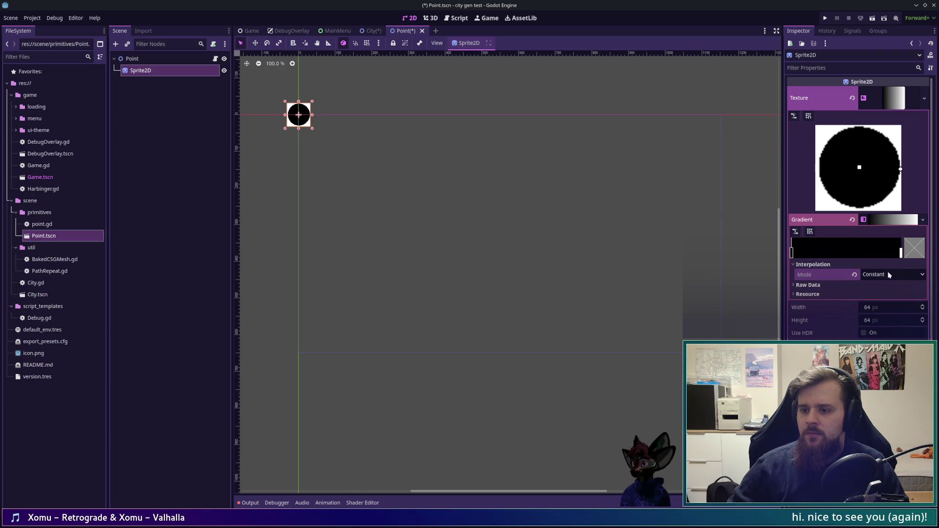
click(889, 275)
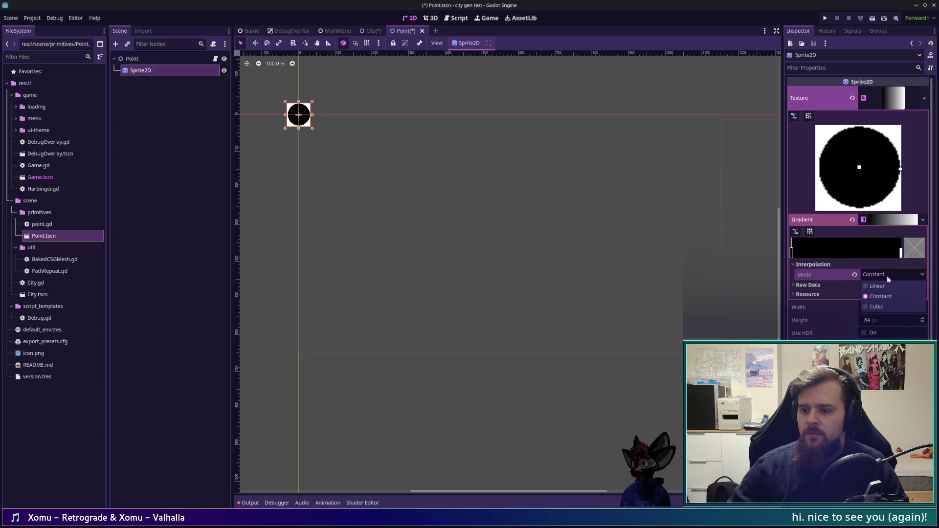
click(889, 277)
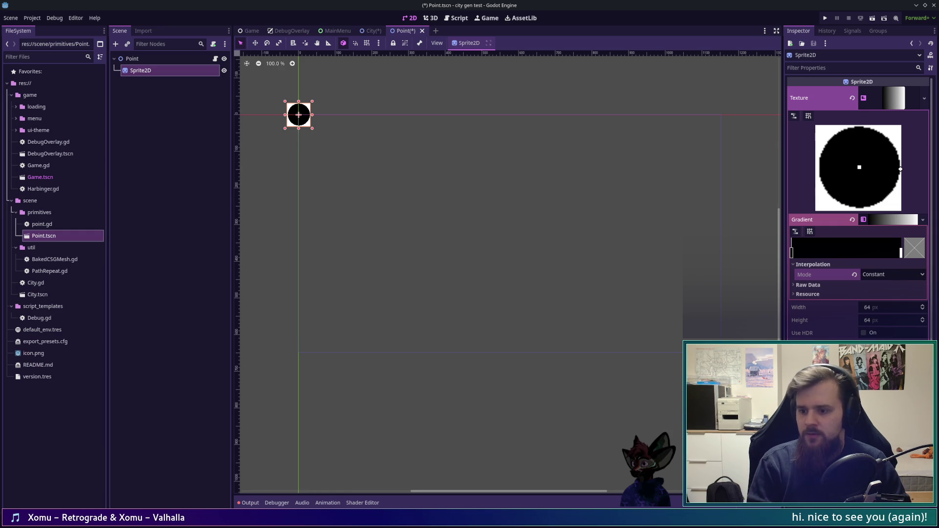
drag(900, 169, 901, 169)
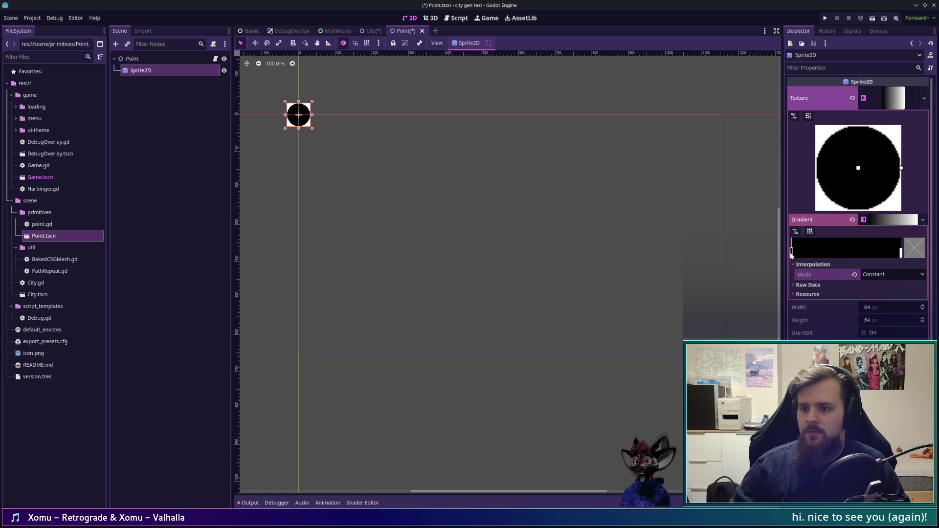
- Make the left gradient stop white and the right stop transparent
click(792, 254)
click(922, 251)
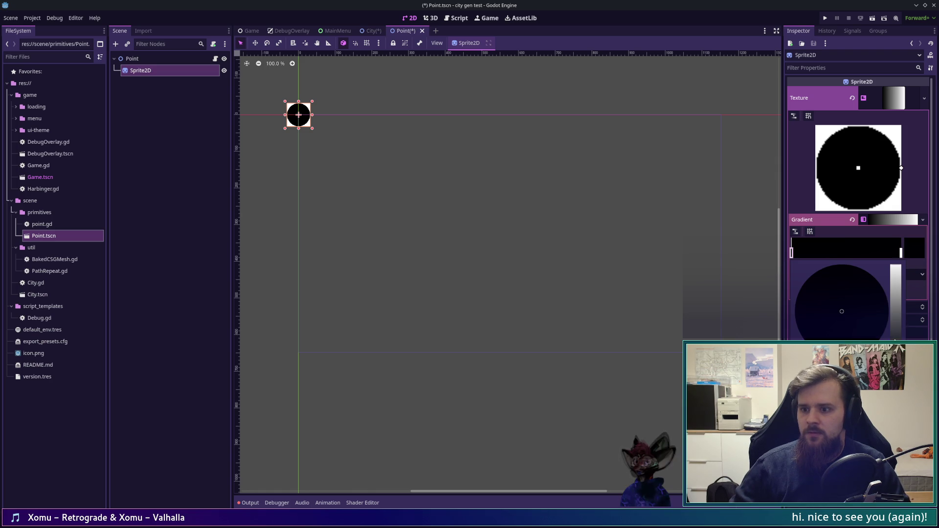
drag(896, 316, 896, 267)
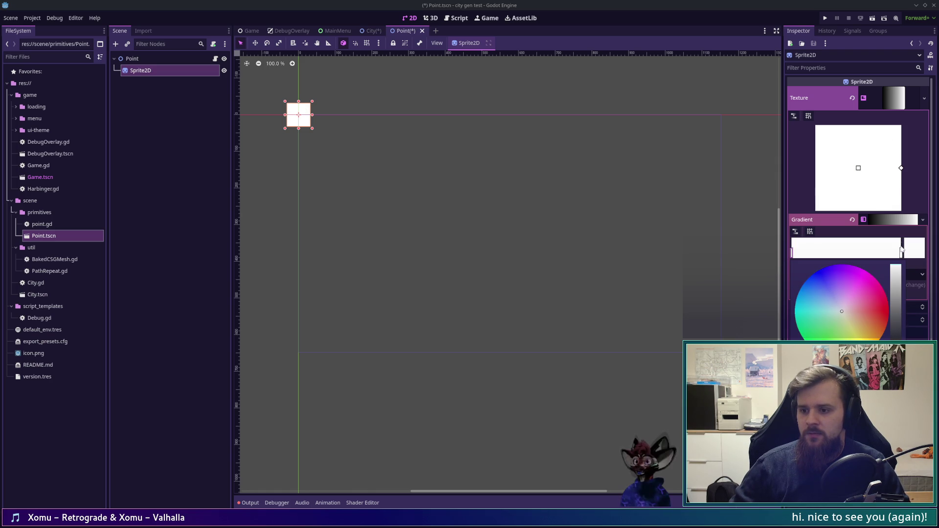
click(921, 273)
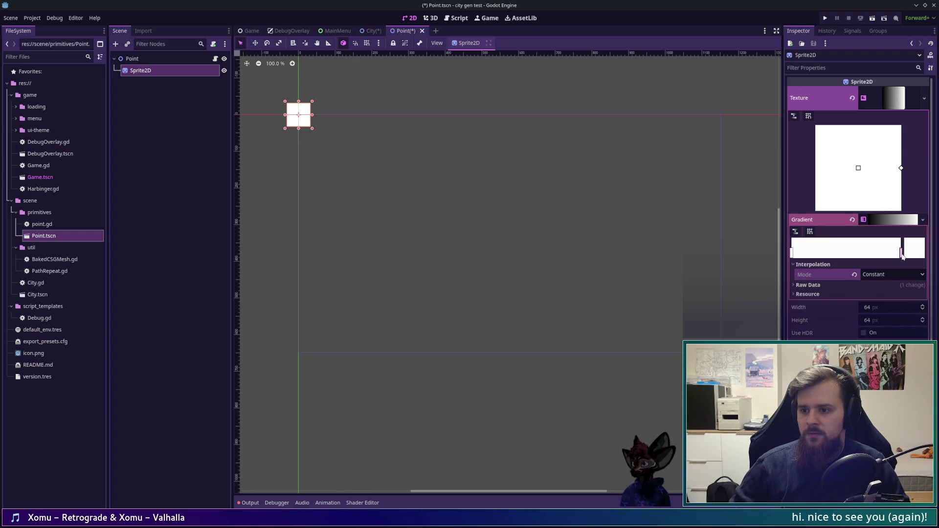
click(902, 254)
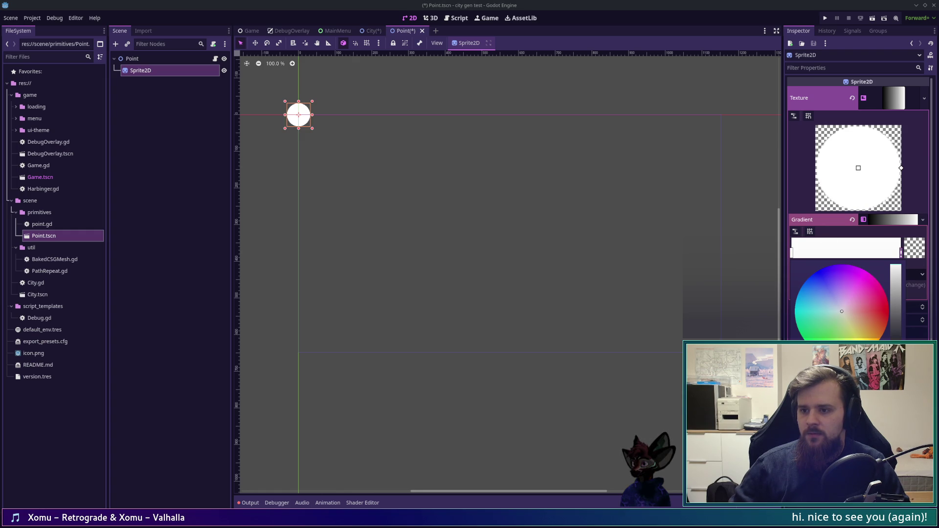
drag(893, 324, 894, 339)
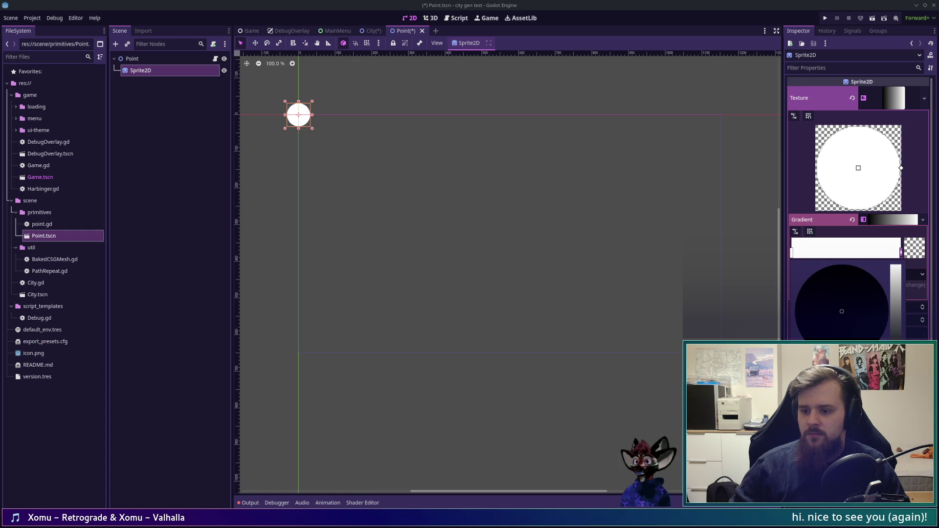
click(908, 255)
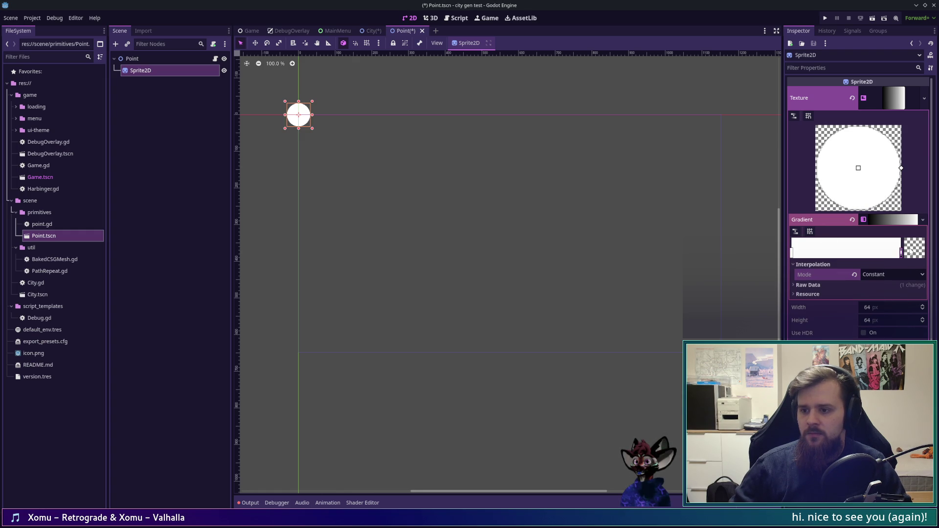
click(793, 255)
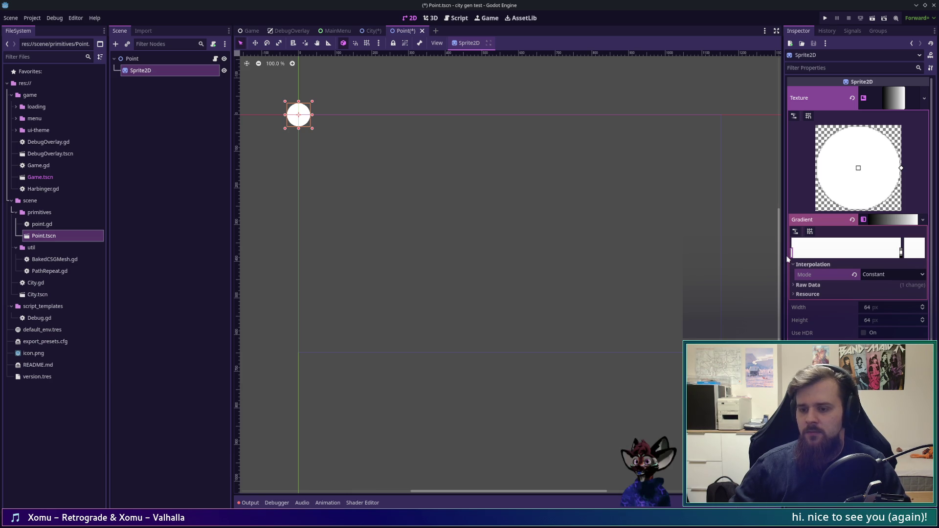
- Recolour the circle's stop coral-red and save Point.tscn
click(915, 252)
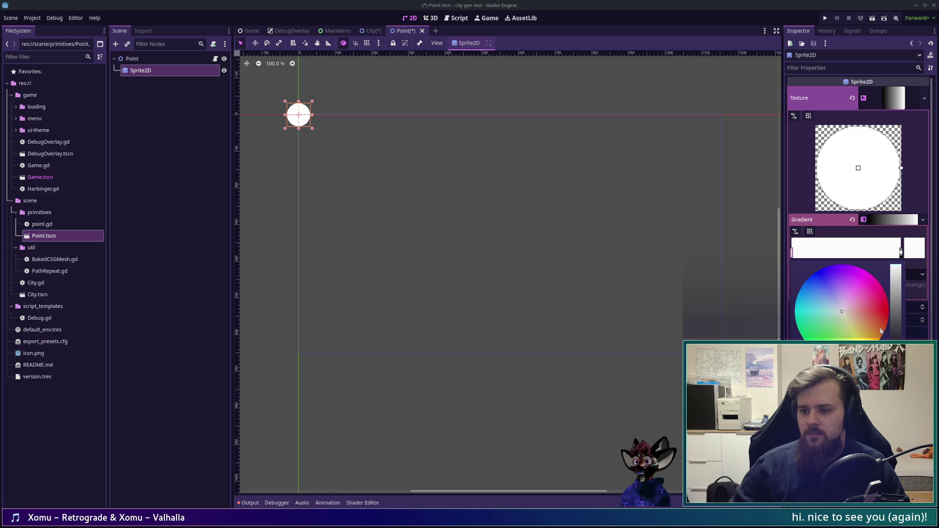
click(860, 328)
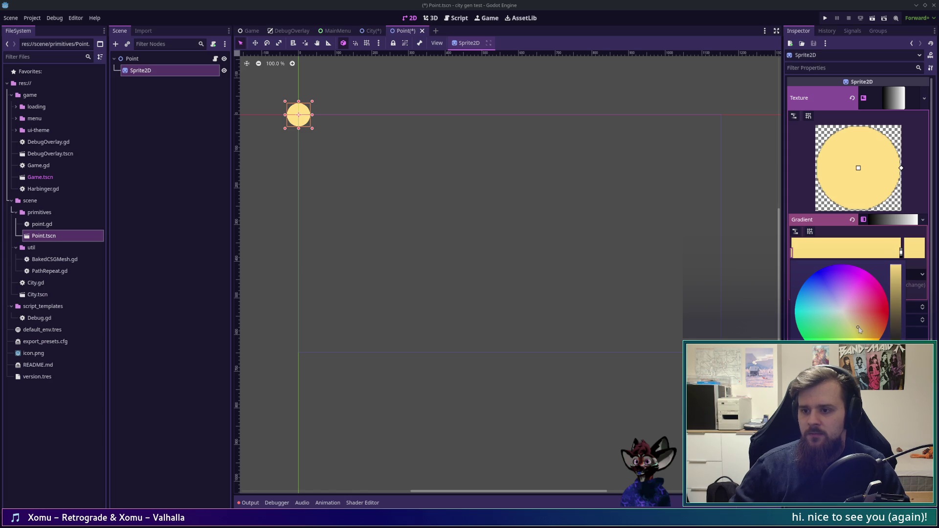
click(866, 321)
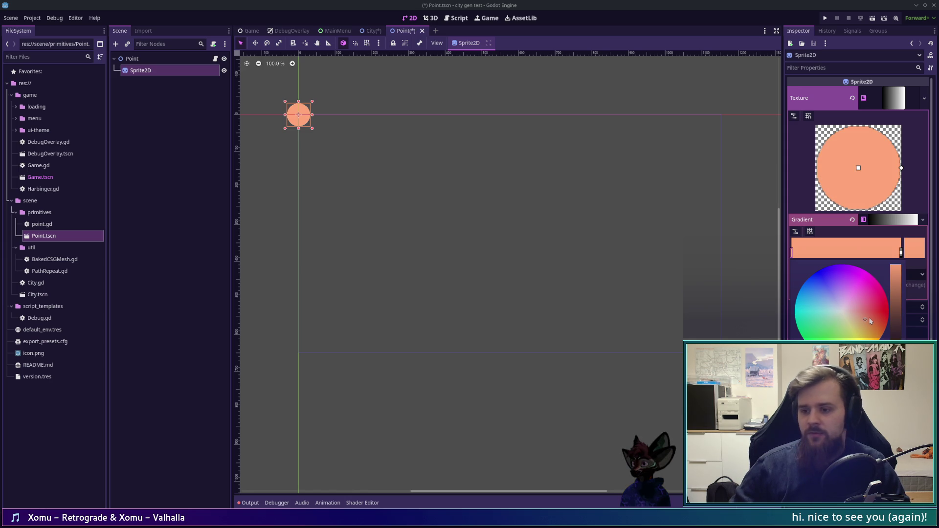
drag(870, 321, 876, 317)
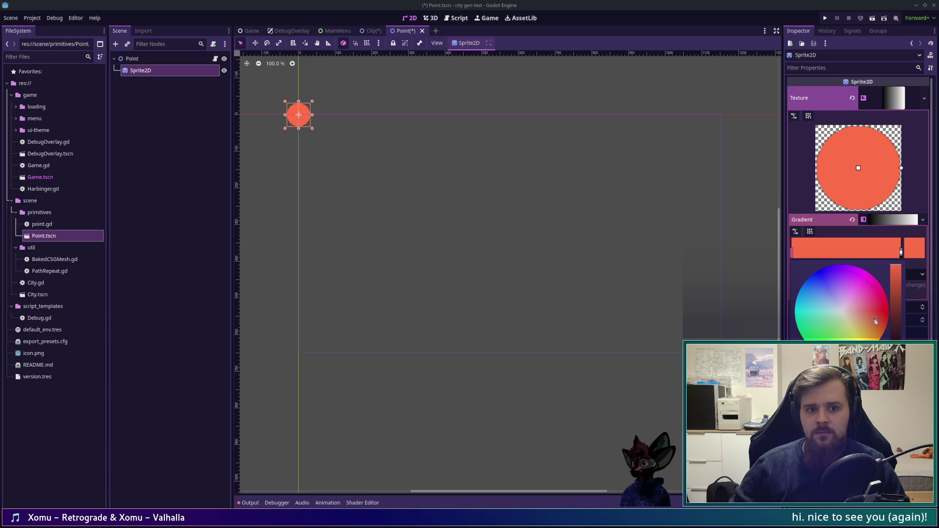
click(914, 246)
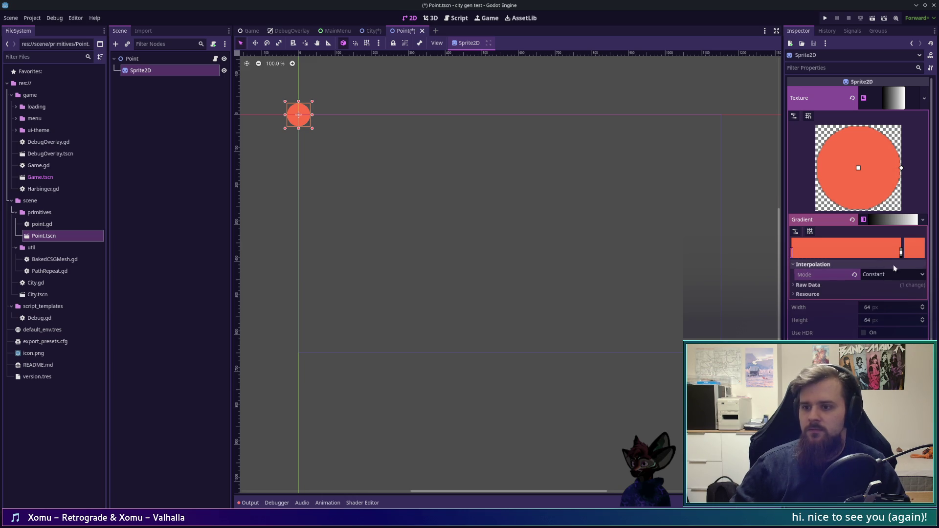
click(895, 98)
key(ctrl+s)
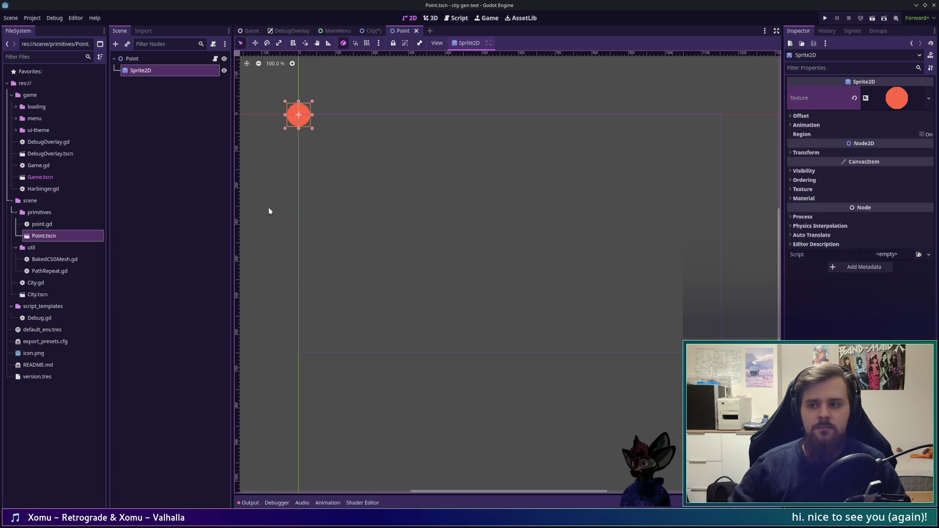
click(151, 58)
click(153, 71)
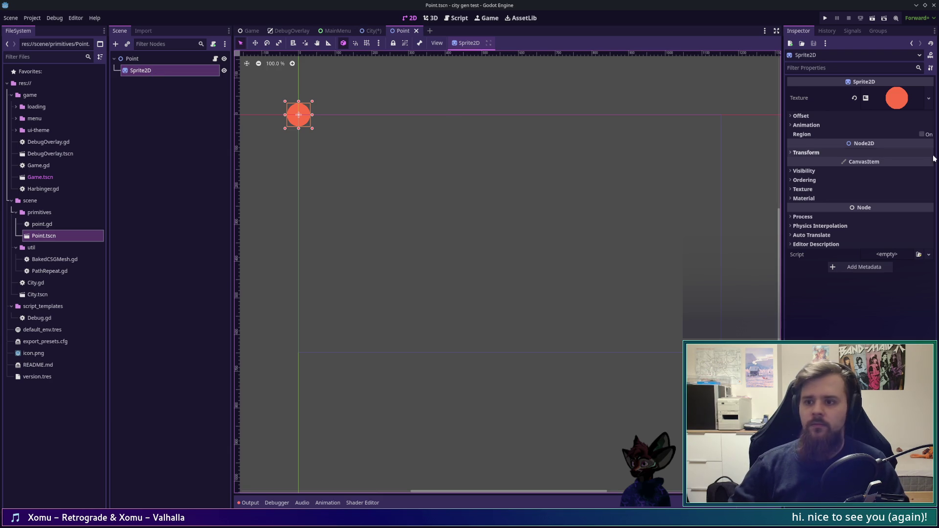
click(824, 149)
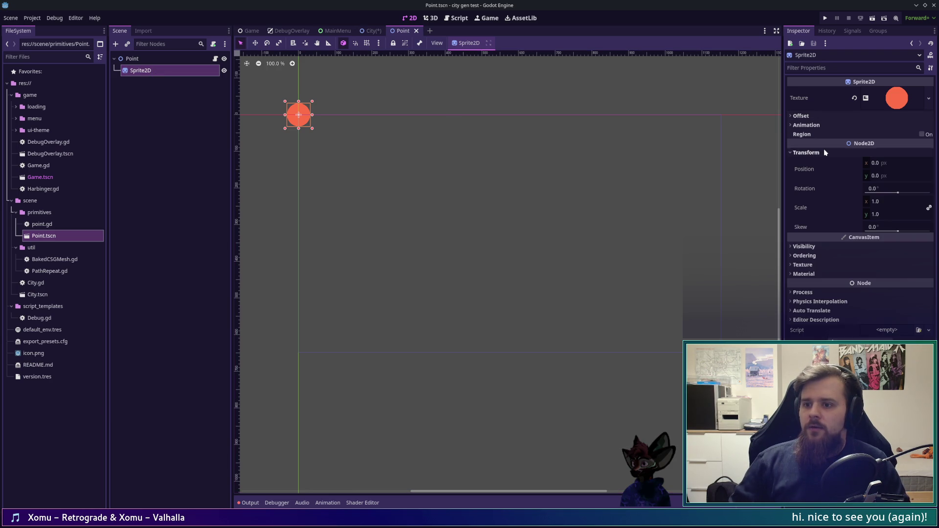
click(824, 149)
click(823, 126)
click(820, 125)
click(816, 125)
click(898, 107)
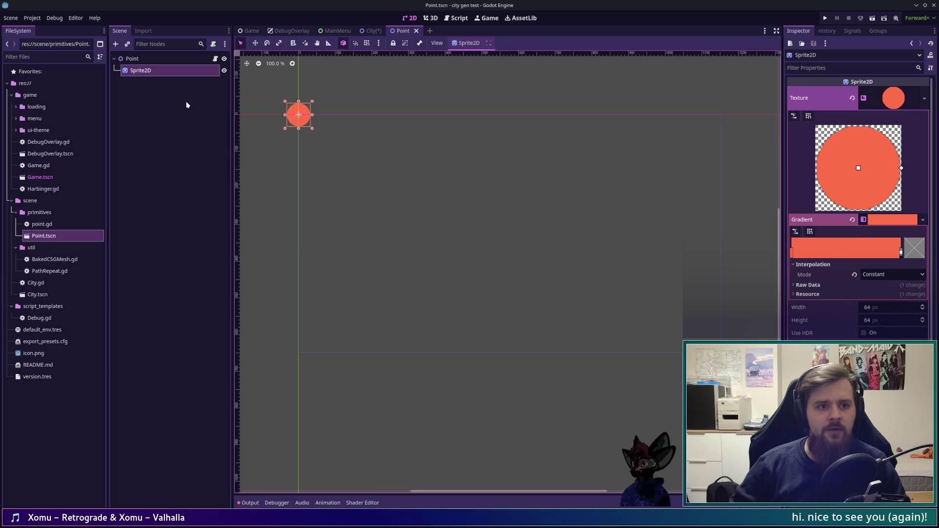
click(32, 18)
click(49, 30)
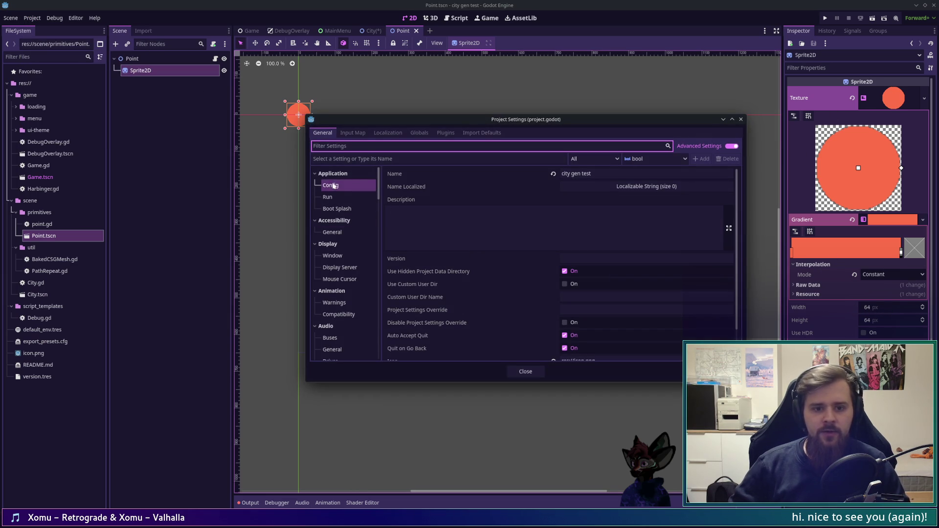
- Enter 1024 for Viewport Width and Height under Display > Window, then close Project Settings
scroll(485, 274, down, 1)
scroll(475, 271, up, 1)
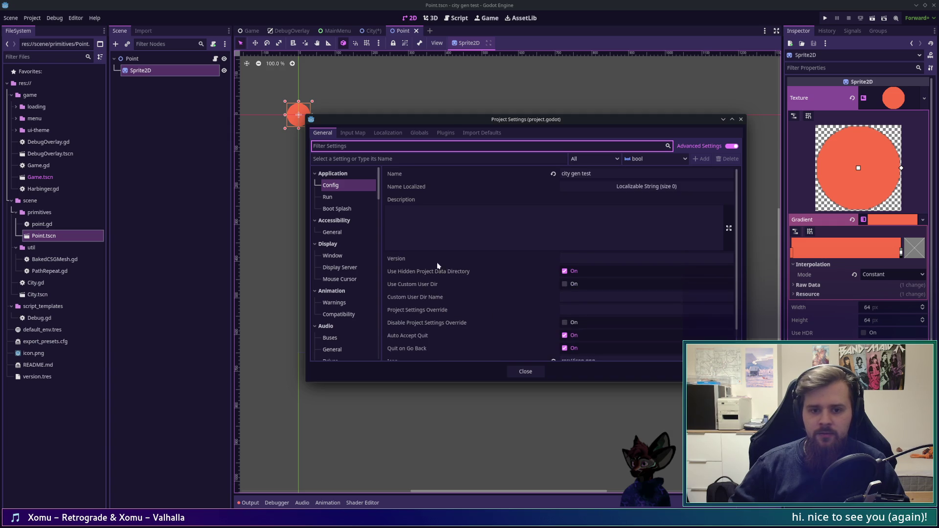
click(339, 268)
click(334, 258)
click(589, 182)
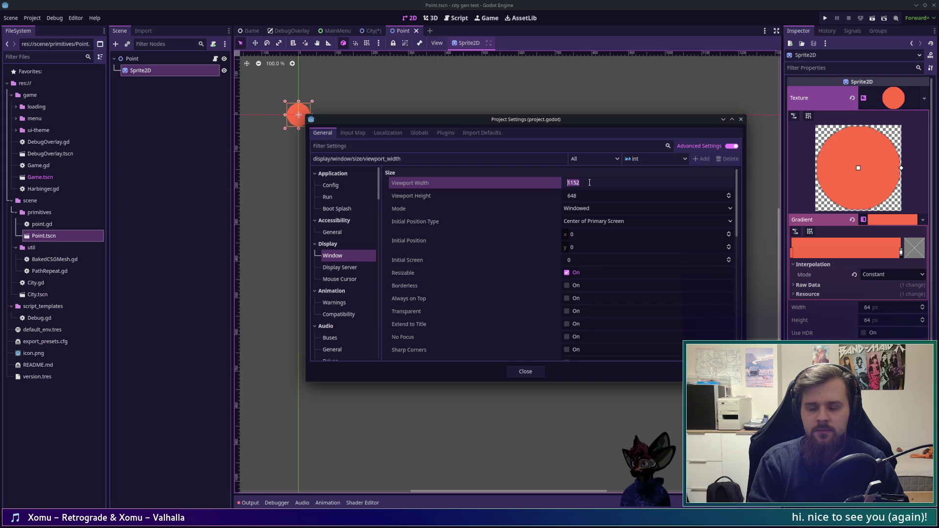
text(1024)
key(Tab)
text(1024)
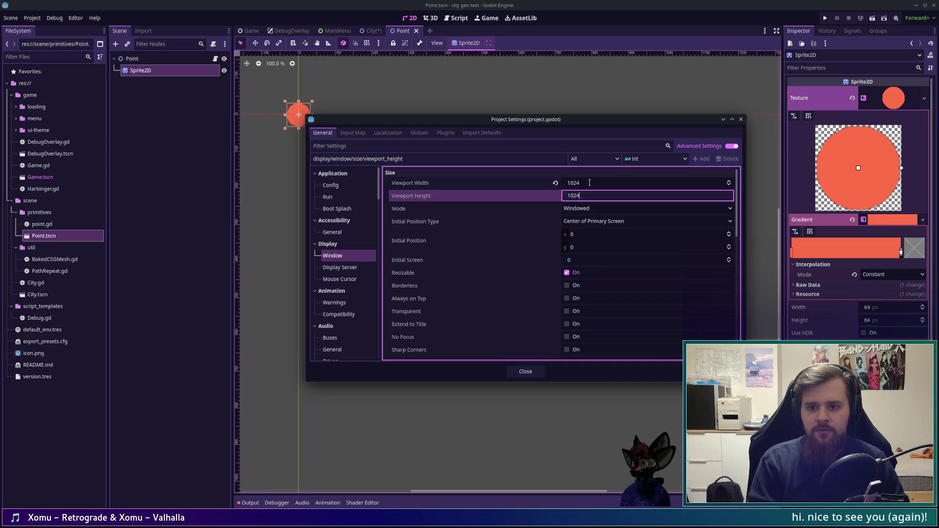
key(Tab)
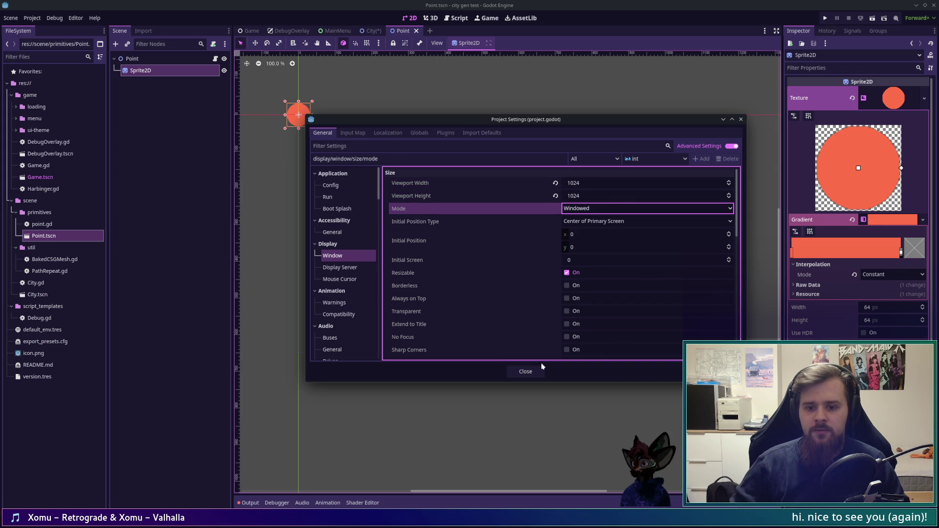
click(530, 373)
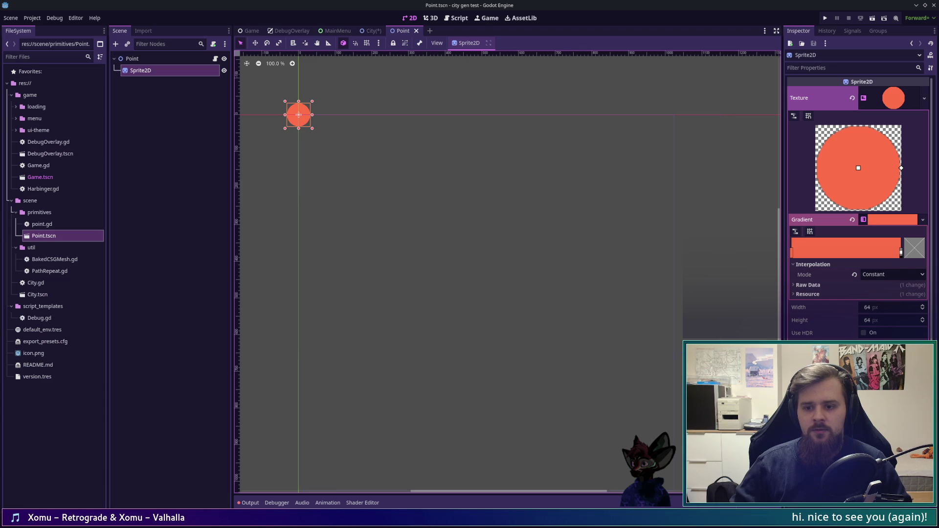
- Set the sprite's GradientTexture2D width and height to 16 px
mouse_move(467, 280)
mouse_down()
mouse_move(478, 229)
mouse_move(483, 241)
mouse_up()
click(886, 308)
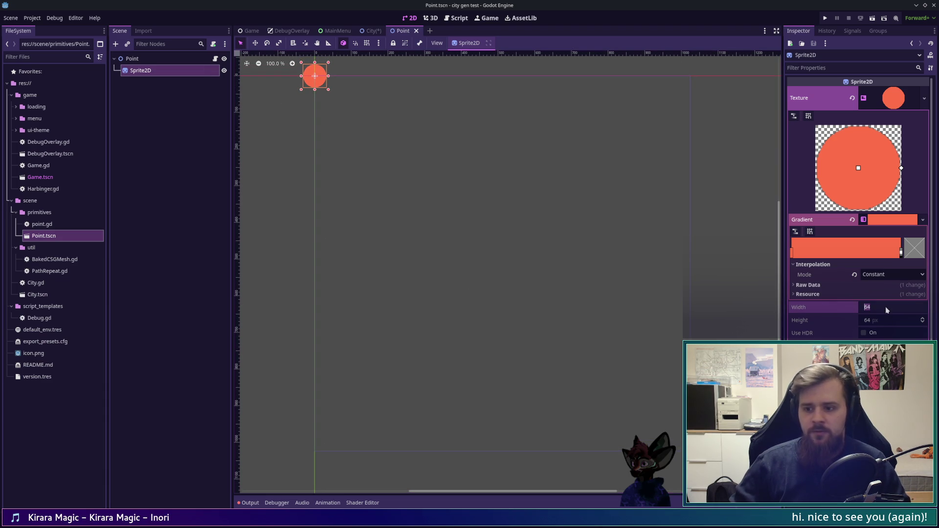
text(16)
key(Tab)
text(16)
key(Return)
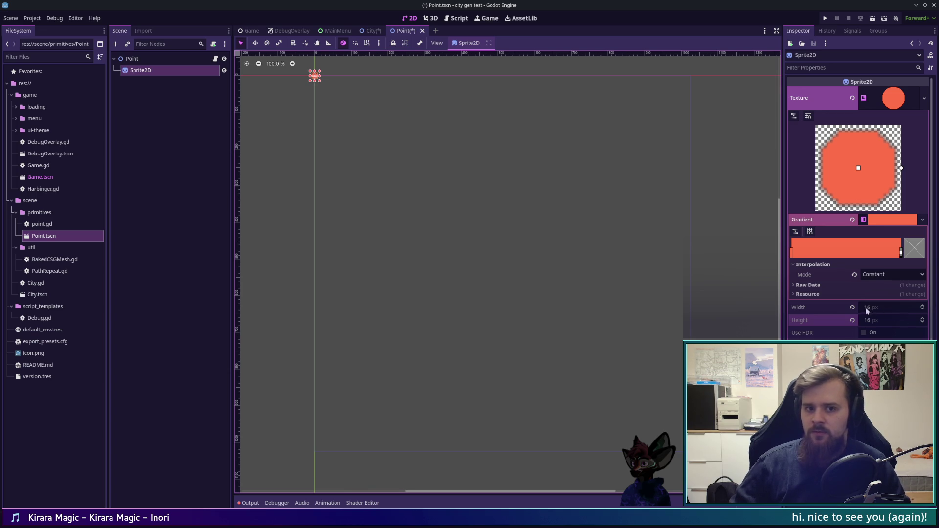
- Reduce the gradient texture to 8 by 8 px and save the Point scene
click(763, 243)
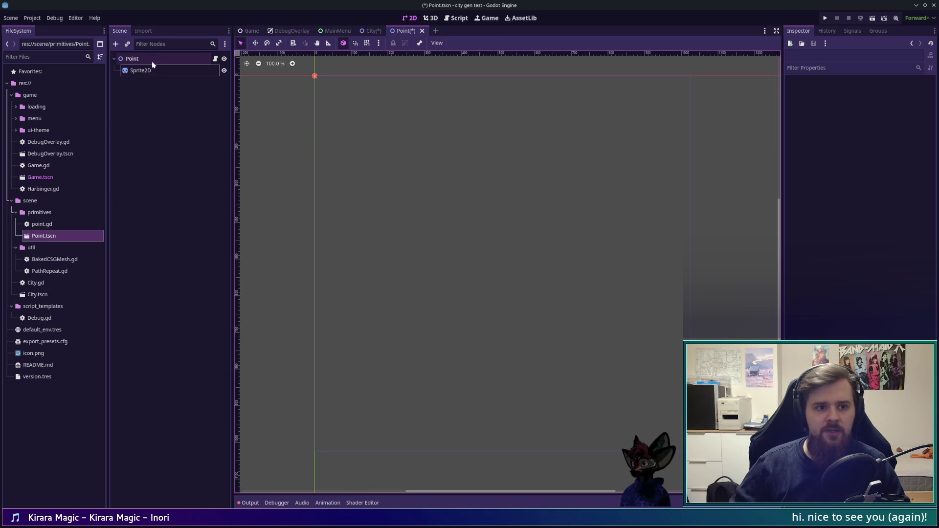
click(141, 70)
click(883, 309)
text(8)
key(Tab)
text(8)
key(Return)
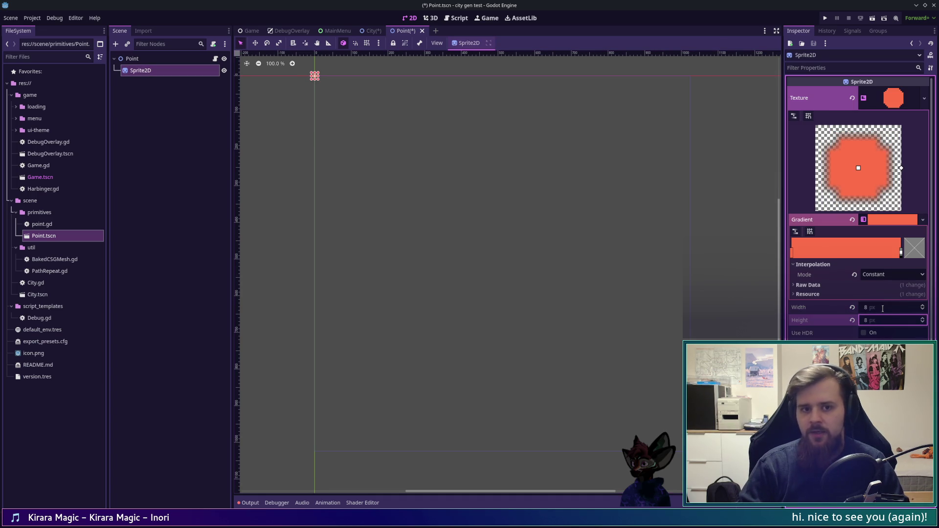
click(744, 257)
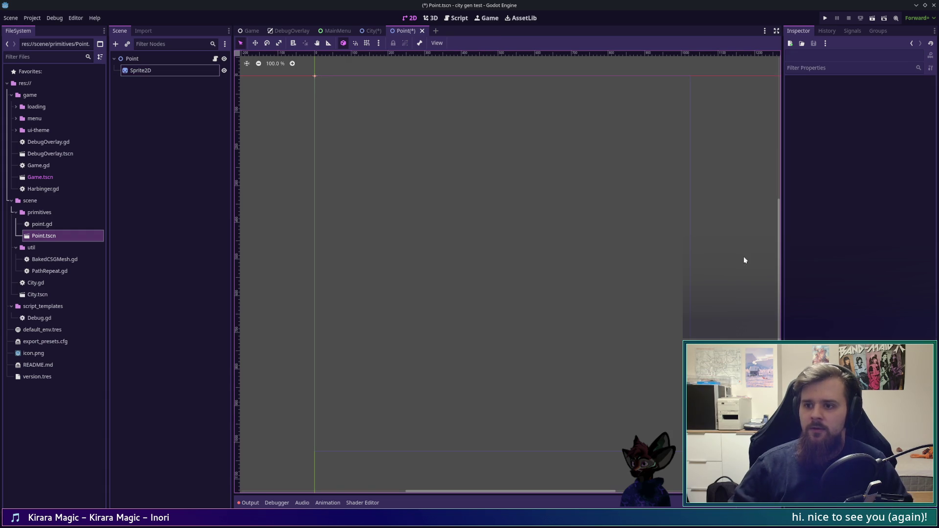
key(ctrl+s)
- Check the Point and Sprite2D nodes, then switch to the City scene
click(147, 59)
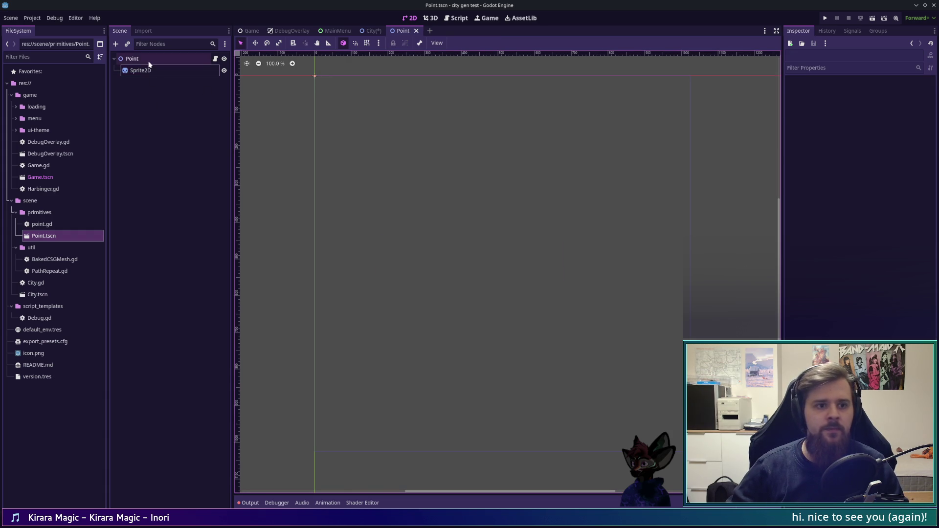
click(149, 72)
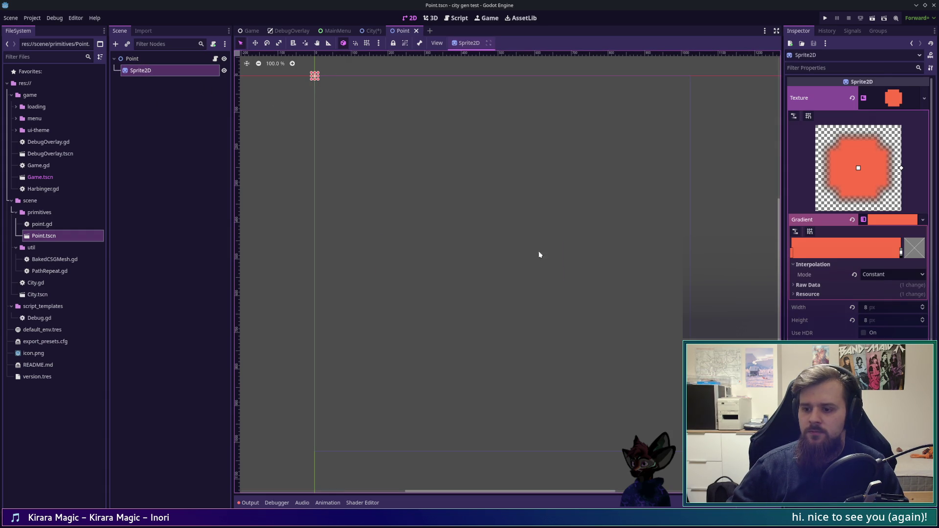
click(294, 128)
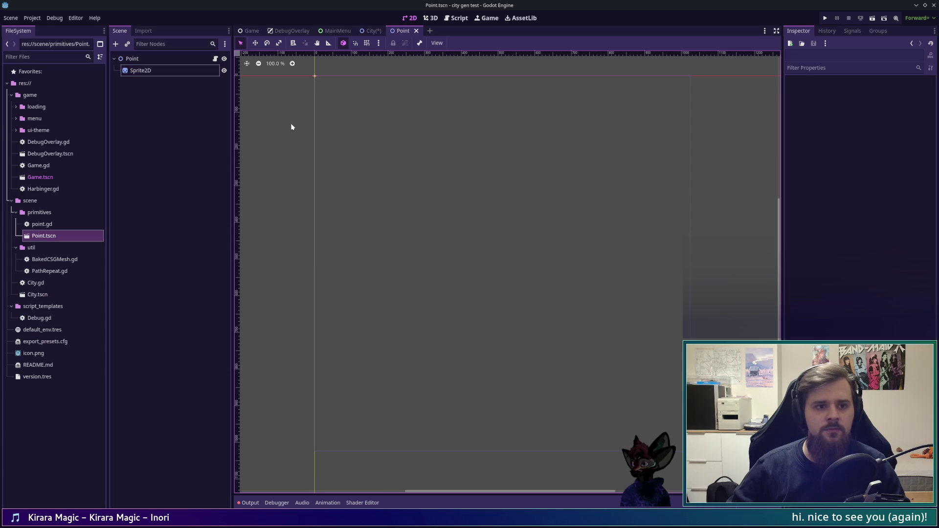
click(175, 59)
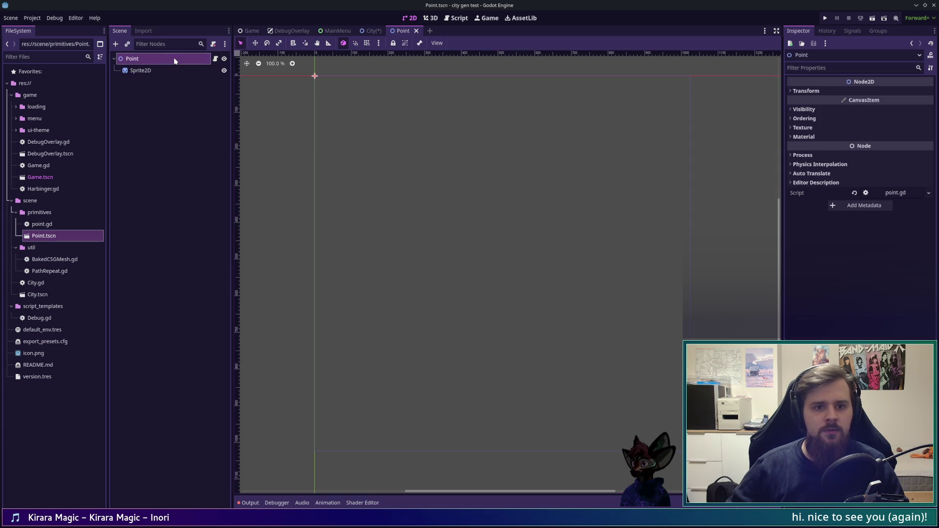
click(820, 91)
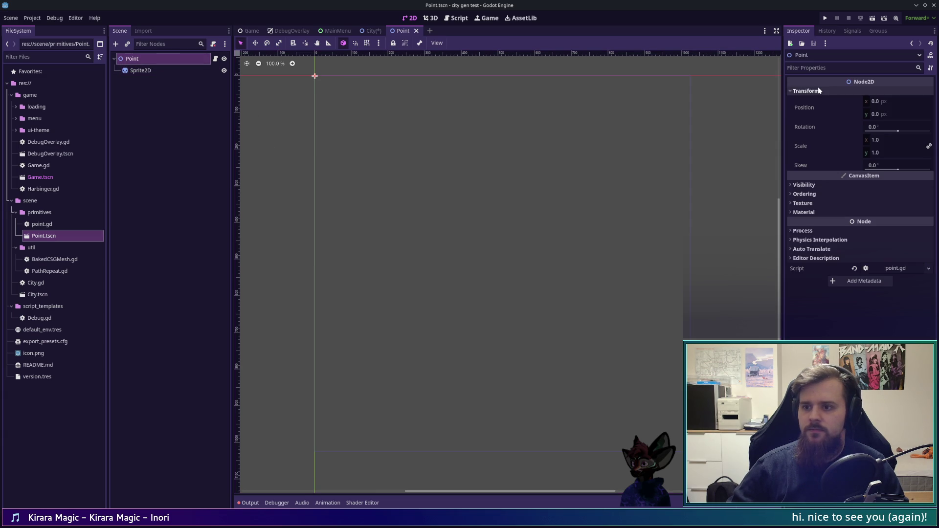
click(819, 91)
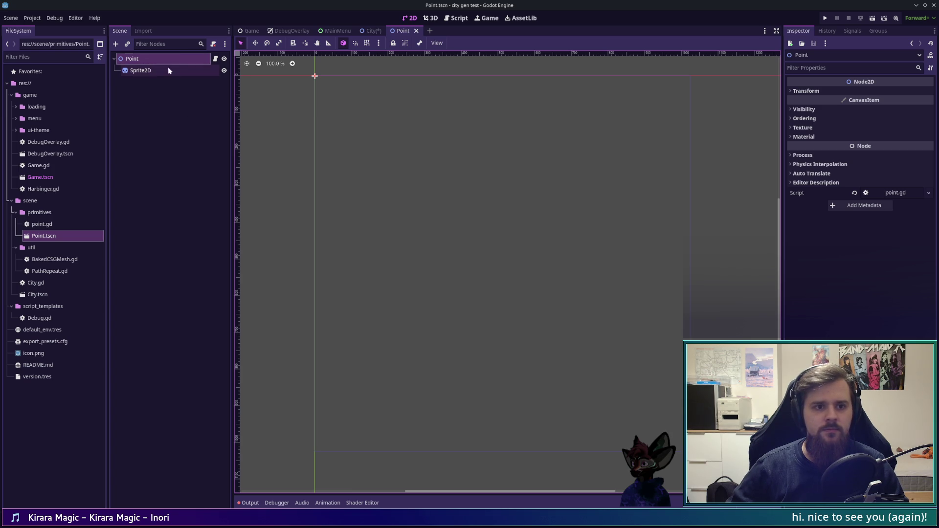
click(372, 31)
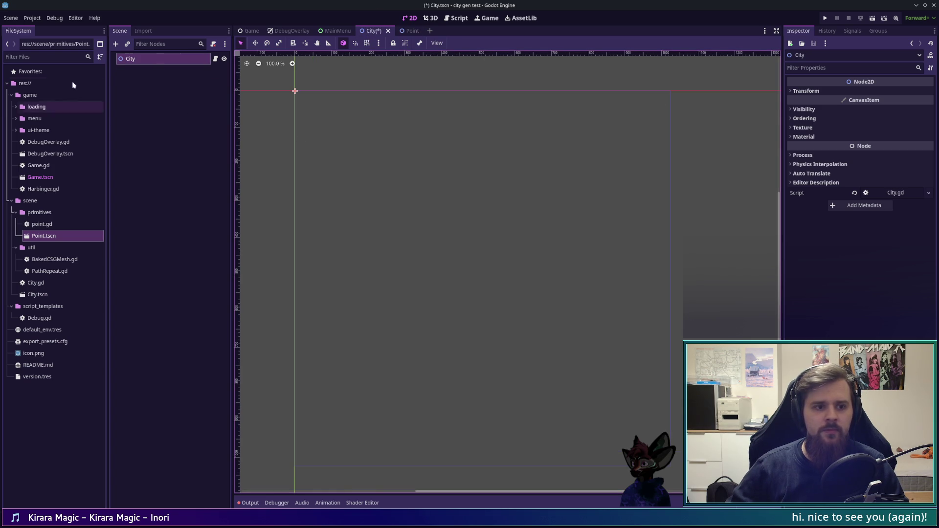
- Rename the City.gd script file to city.gd
click(47, 284)
key(F2)
text(city)
key(Return)
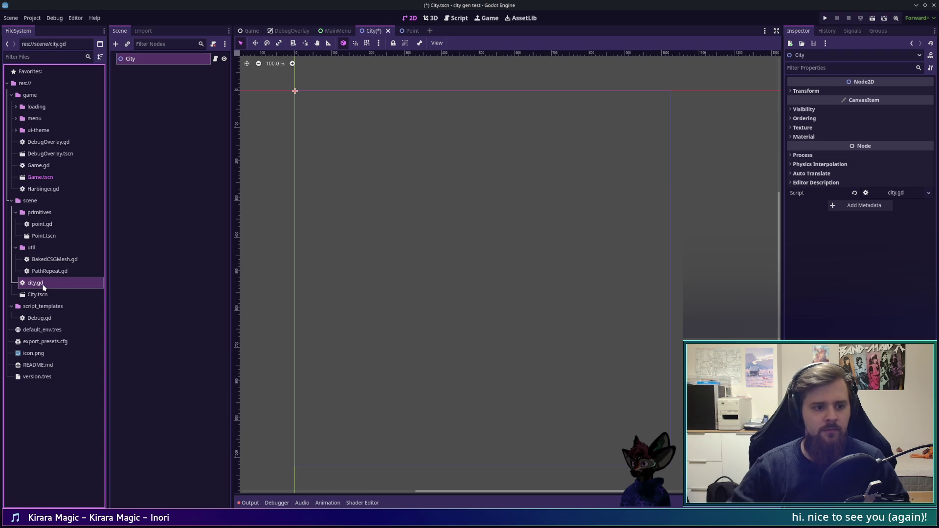
- In city.gd, add a POINT_SCN constant that preloads Point.tscn
double_click(44, 284)
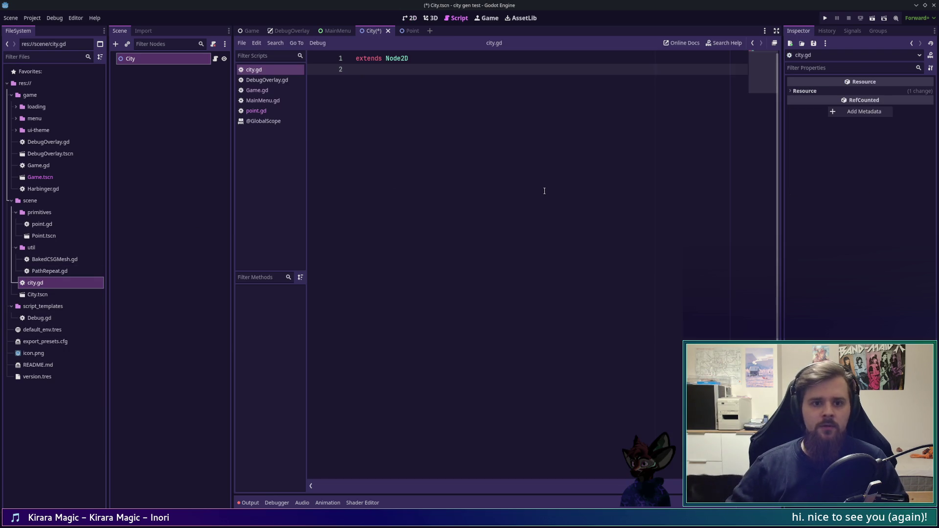
key(Return)
text(const)
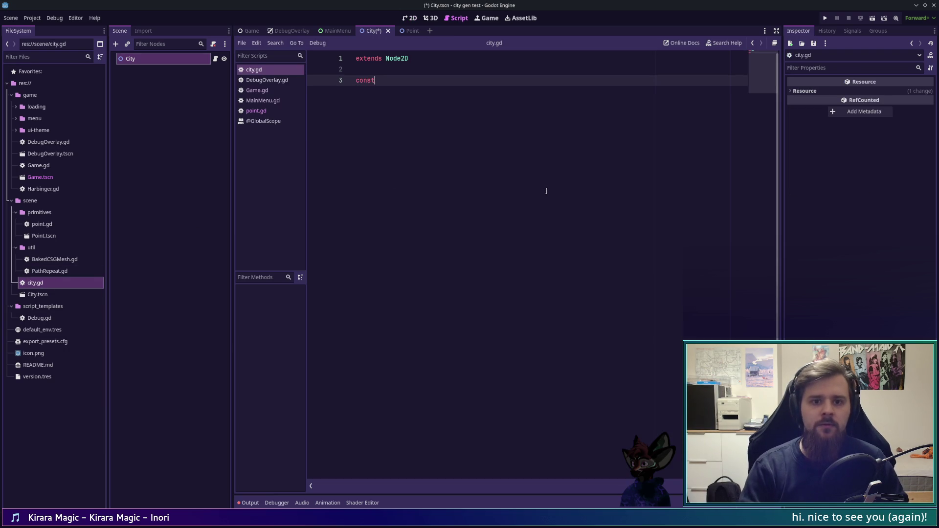
key(BackSpace)
key(BackSpace)
key(BackSpace)
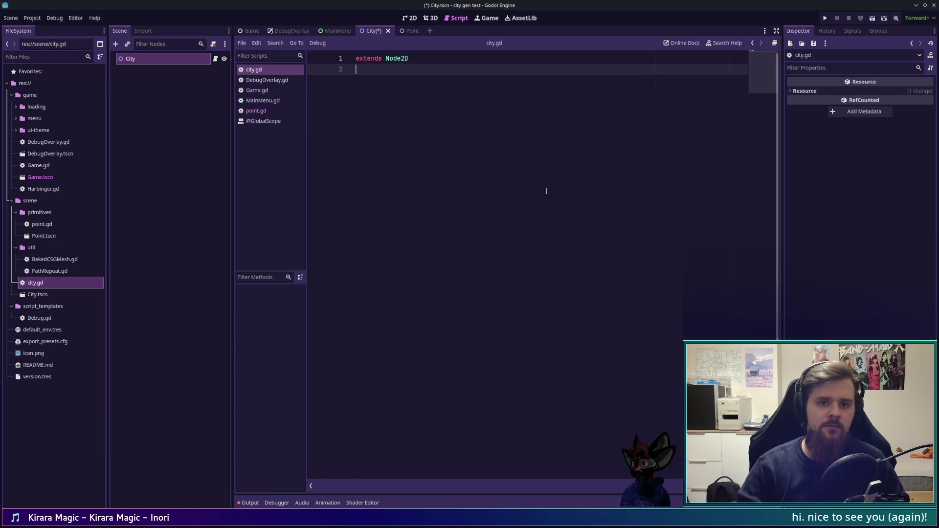
mouse_move(43, 236)
mouse_down()
mouse_move(130, 233)
mouse_move(391, 101)
mouse_up()
key(Up)
key(Return)
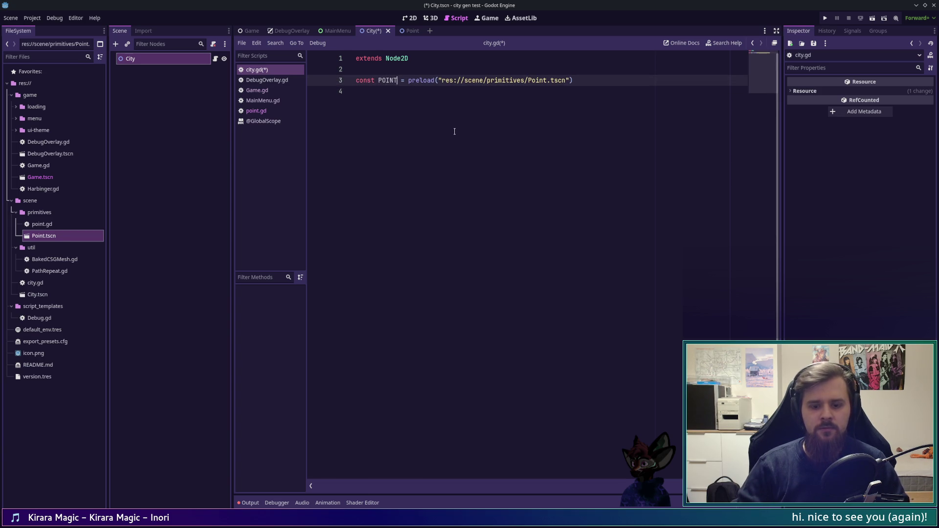
text(_SCN)
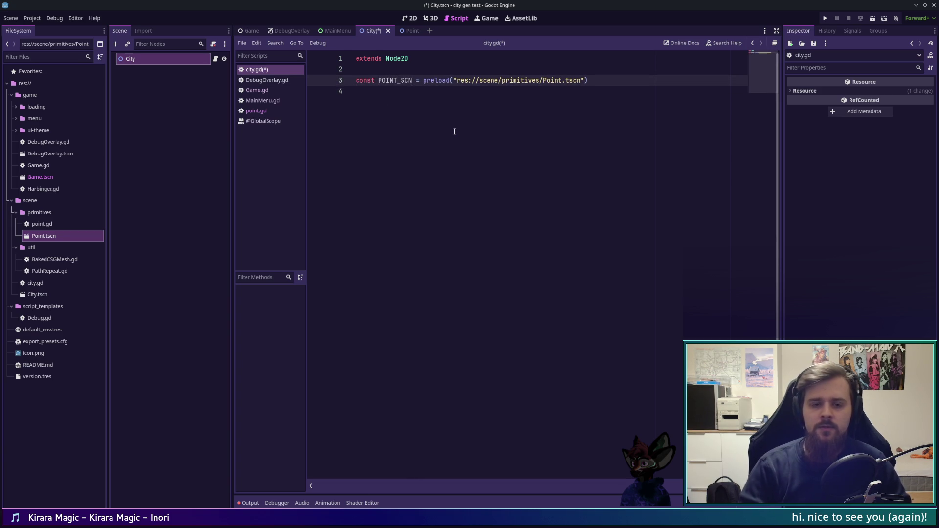
key(Down)
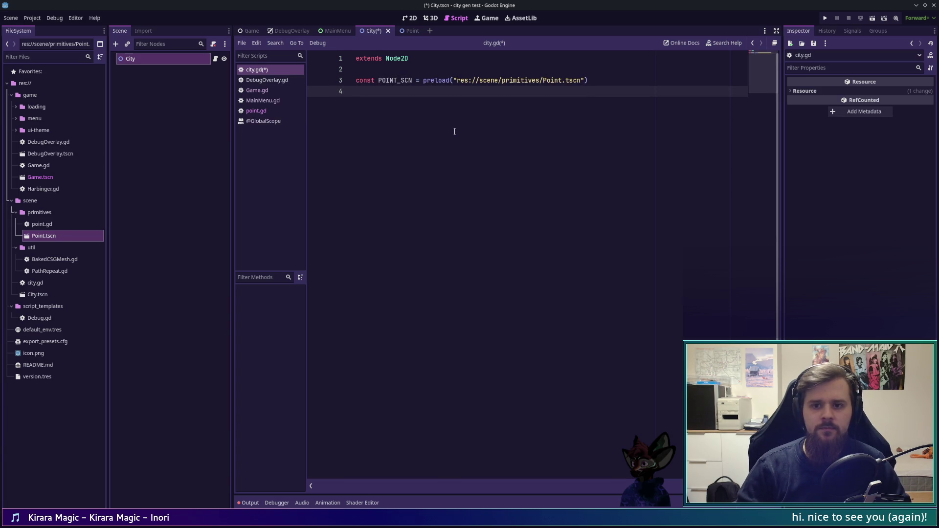
- Add a func _ready() declaration below the constant
key(Return)
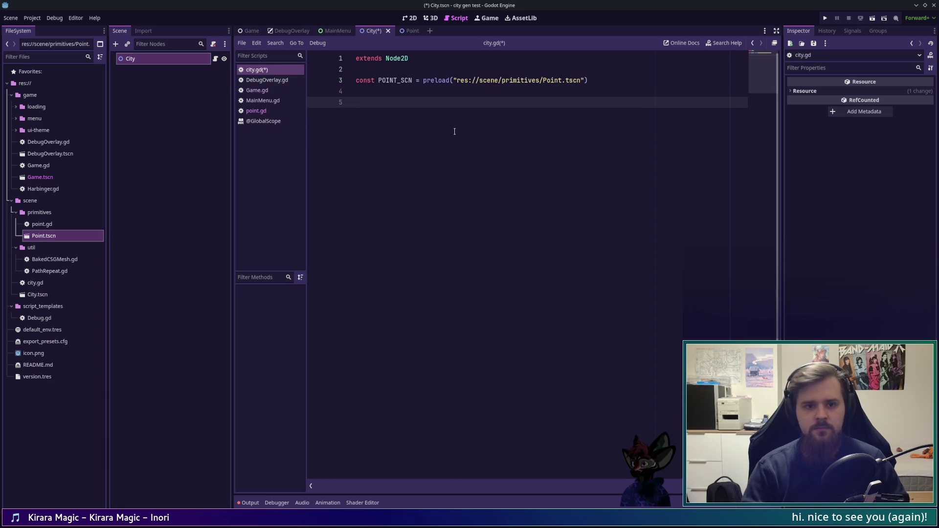
text(func)
key(BackSpace)
key(BackSpace)
key(BackSpace)
text(fu)
key(BackSpace)
key(BackSpace)
key(Return)
text(func _)
key(Return)
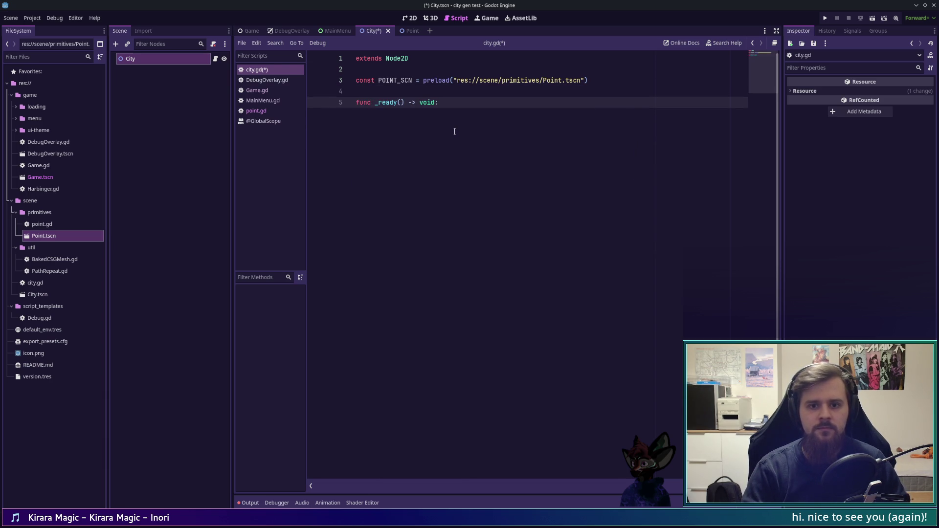
key(Return)
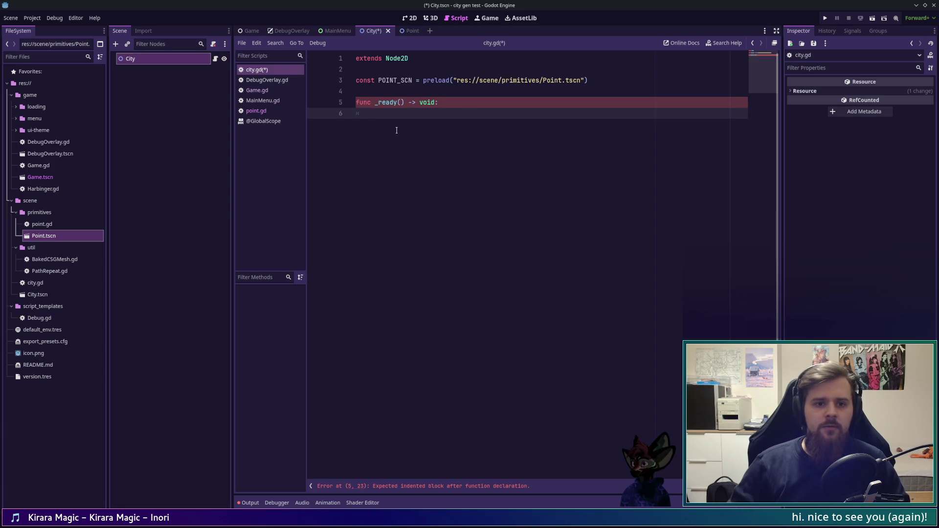
- Add var points: Array[Point] = [] above _ready and save city.gd
click(487, 92)
key(Return)
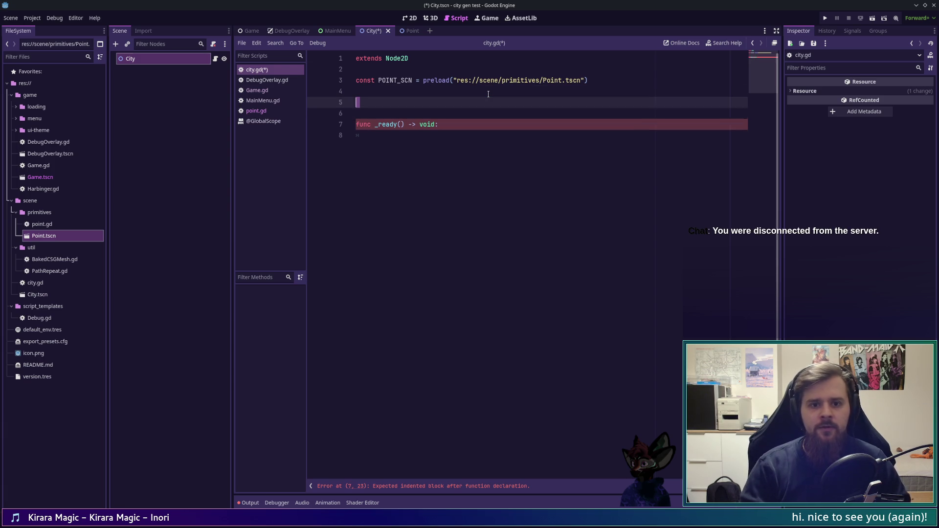
text(var points =)
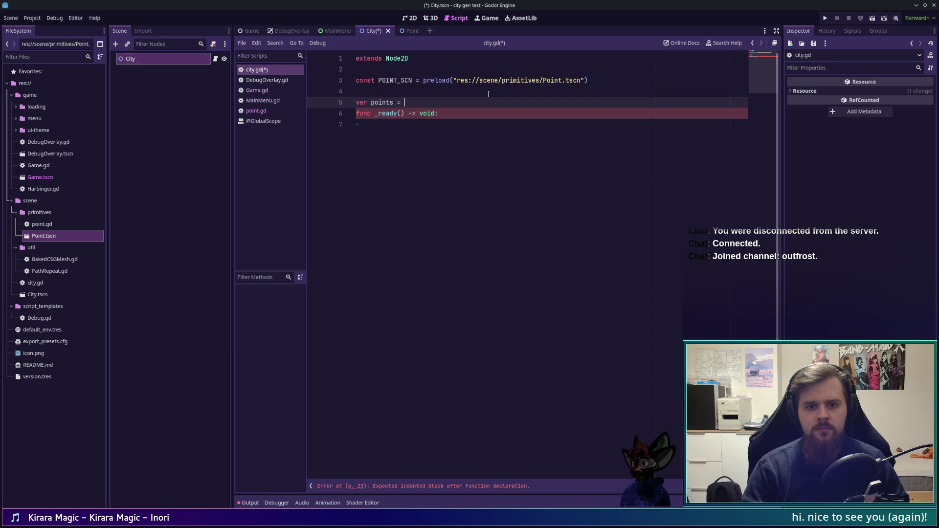
key(ctrl+space)
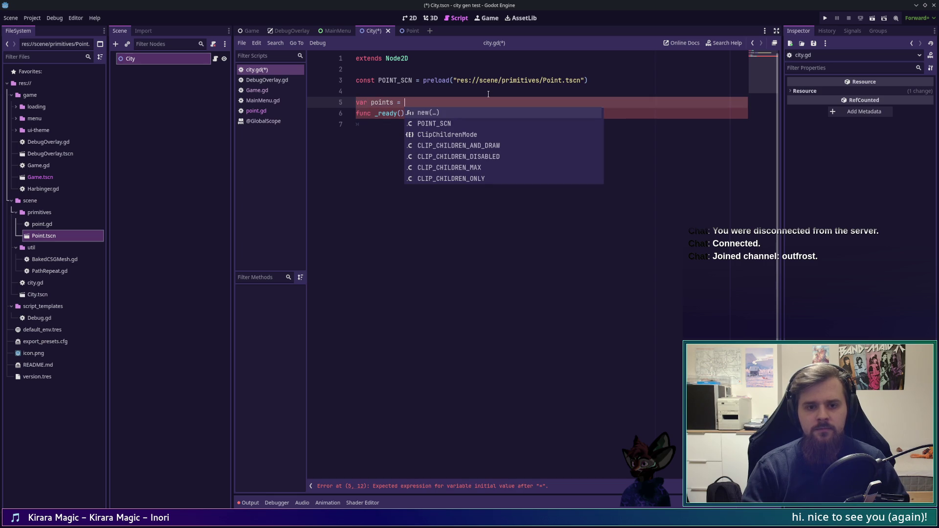
text(()
key(ctrl+BackSpace)
key(ctrl+BackSpace)
key(ctrl+BackSpace)
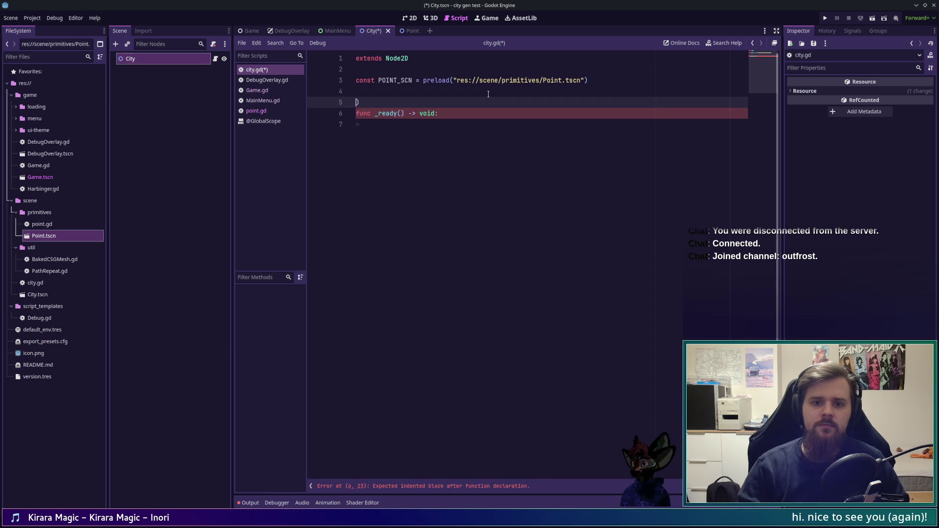
key(Return)
key(Delete)
key(Up)
text(var points)
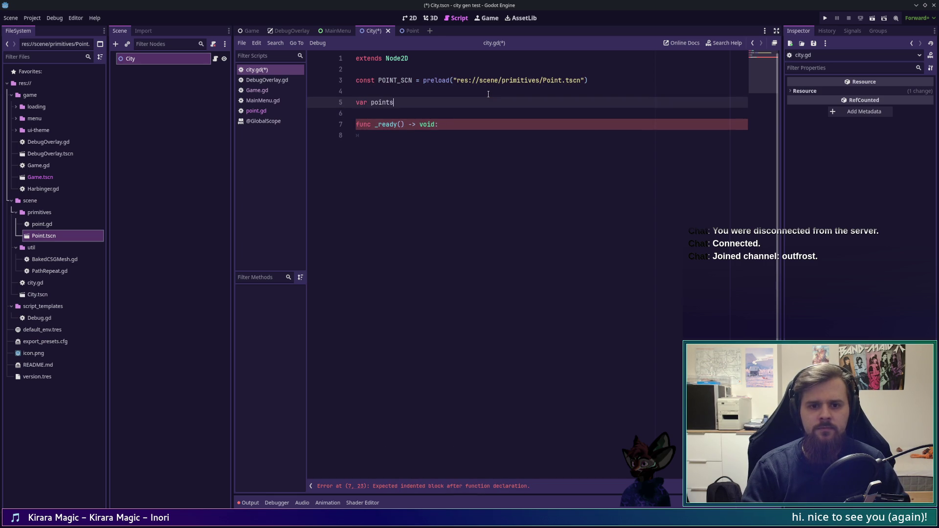
key(BackSpace)
text(:Array[])
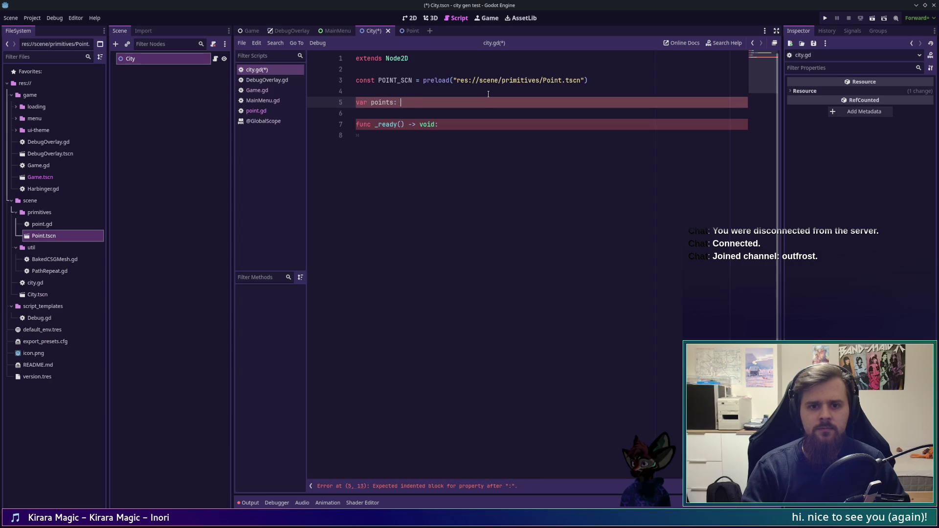
text(Point] = [])
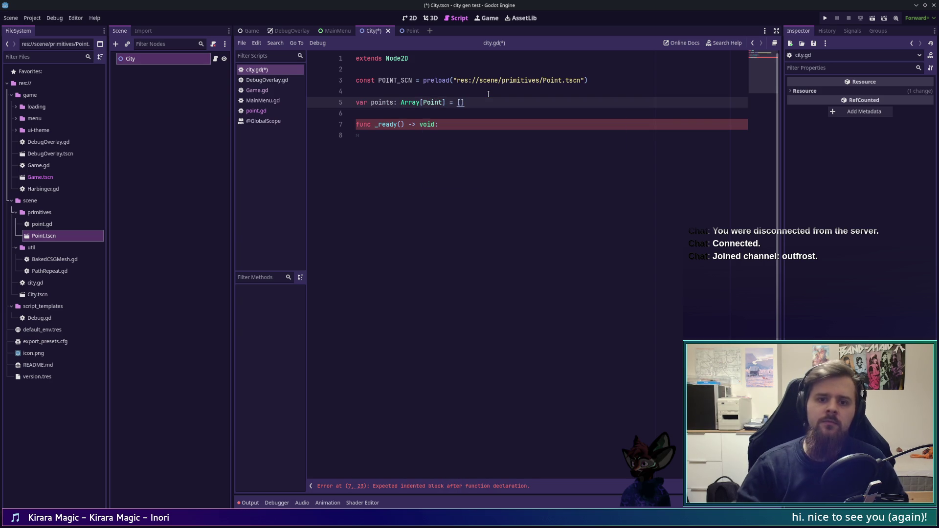
key(Down)
key(Down)
key(Down)
key(ctrl+s)
key(alt+Tab)
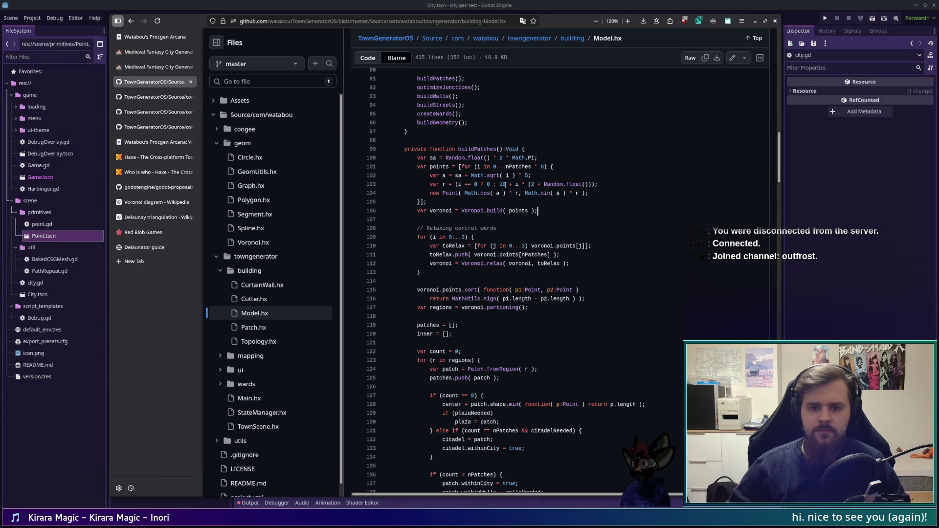
- In Model.hx, study the random start angle line and the references to nPatches
triple_click(437, 157)
click(547, 157)
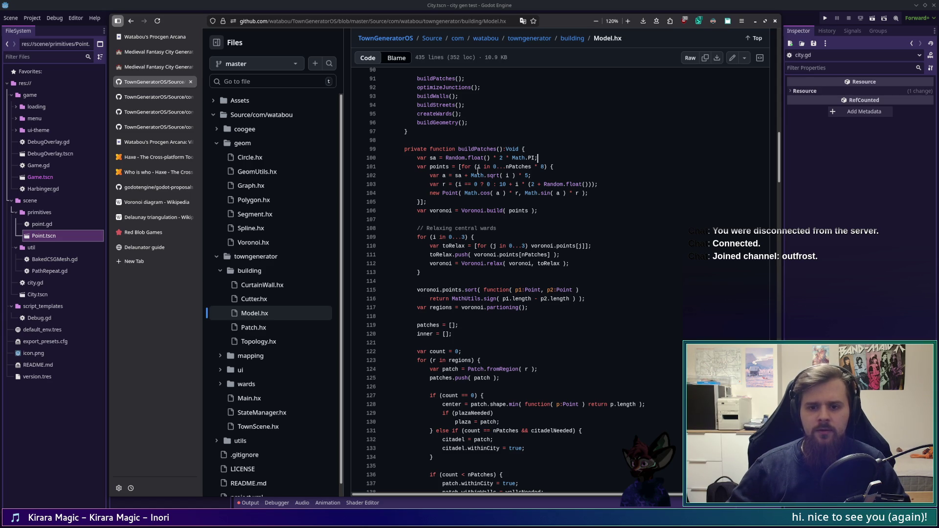
click(515, 167)
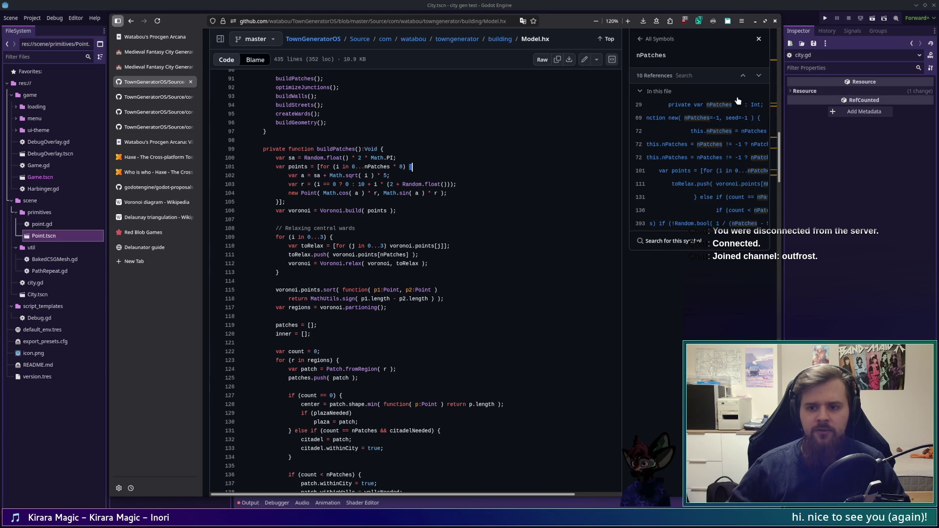
scroll(549, 201, up, 8)
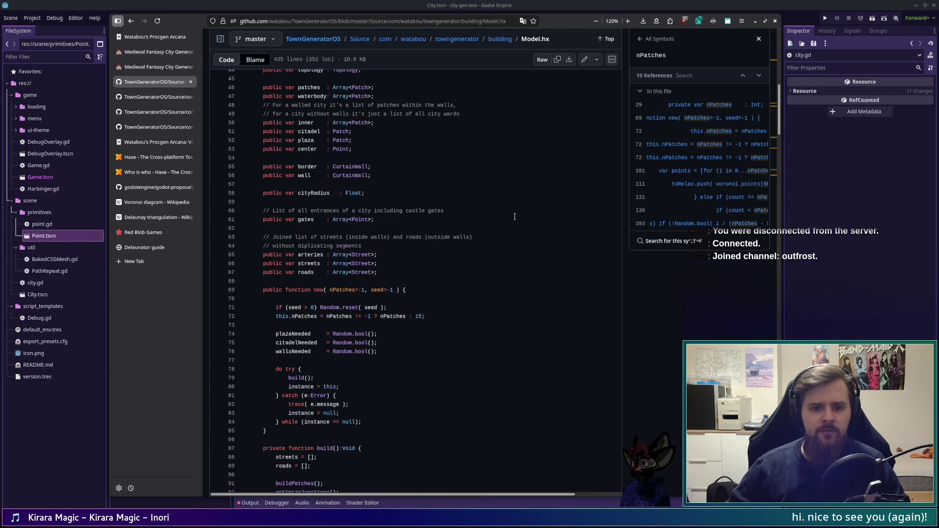
scroll(513, 217, up, 5)
scroll(512, 218, down, 3)
scroll(511, 219, up, 4)
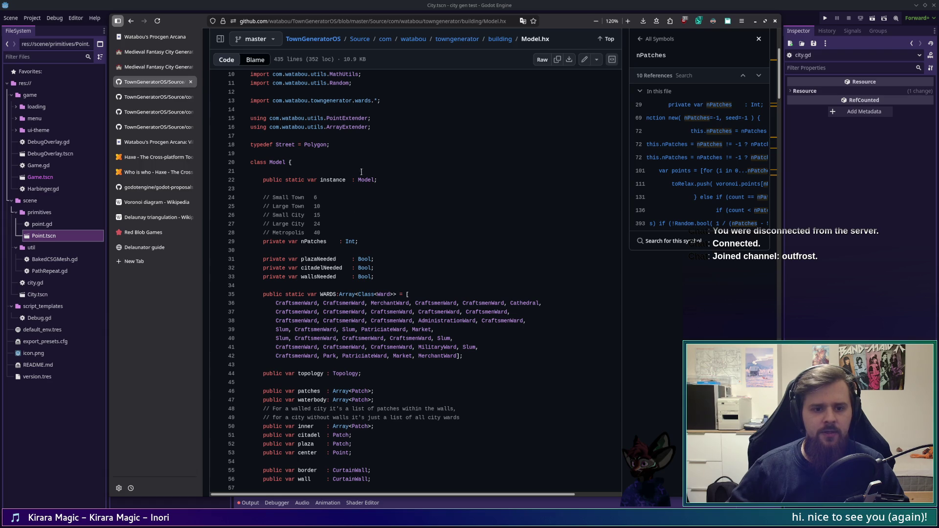
- Close the references panel, bring up the file tree, scroll to buildPatches, and return to Godot
click(759, 39)
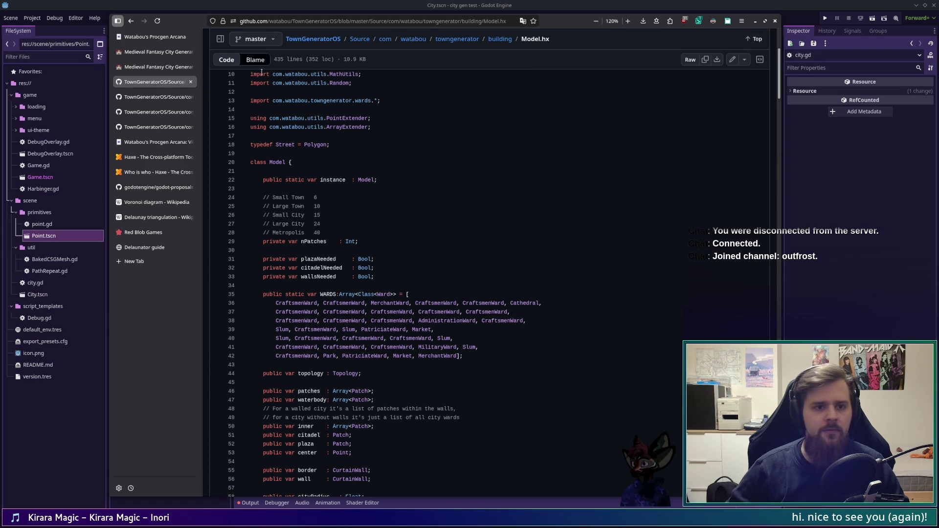
click(220, 38)
scroll(584, 317, down, 6)
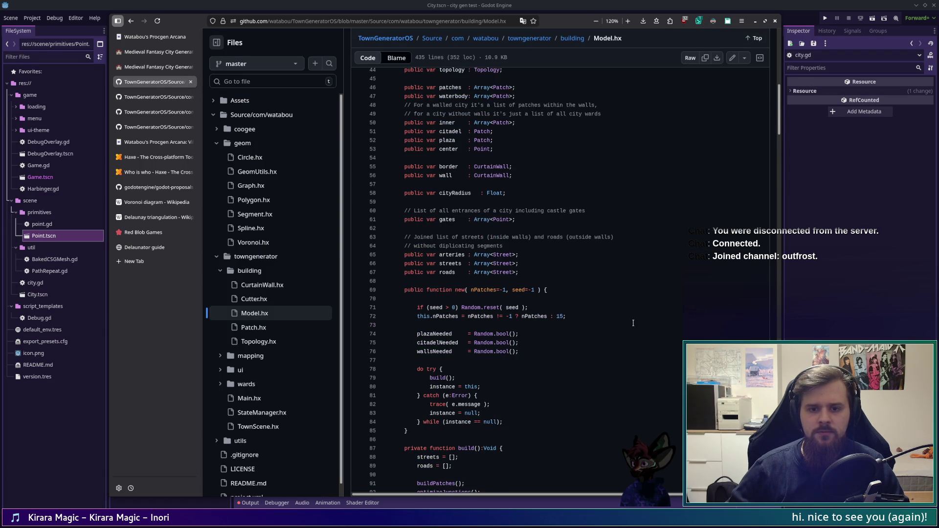
scroll(633, 323, down, 8)
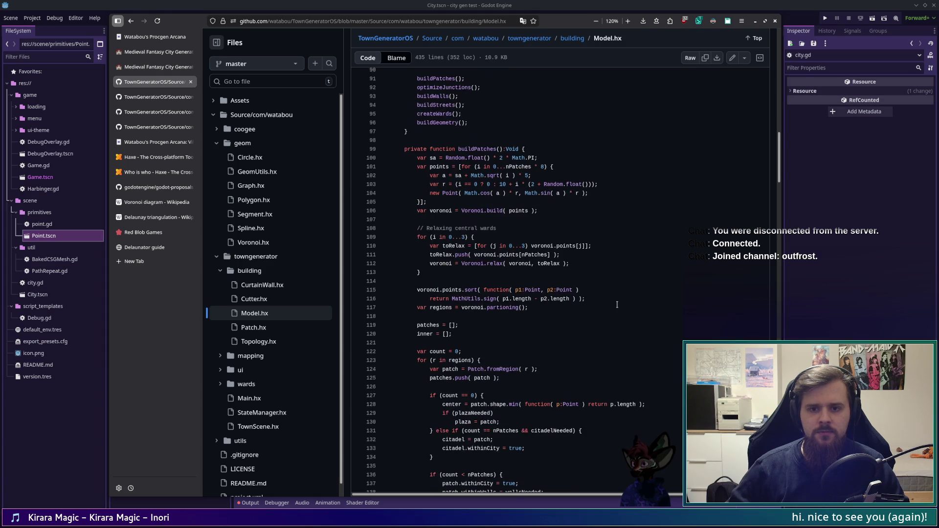
key(alt+Tab)
key(Up)
key(Up)
key(Up)
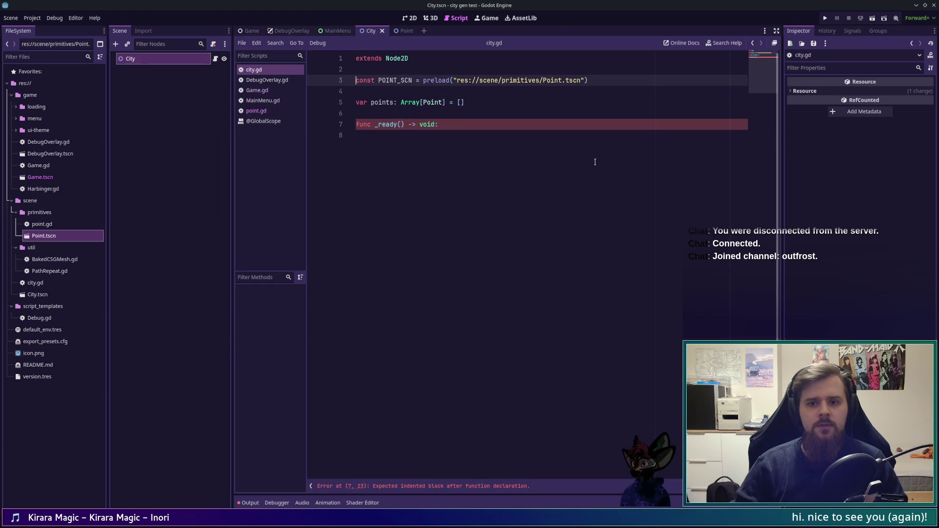
- Add const NUM_PATCHES: = 10 below the preload constant
key(Down)
key(Return)
key(Return)
key(Up)
text(const )
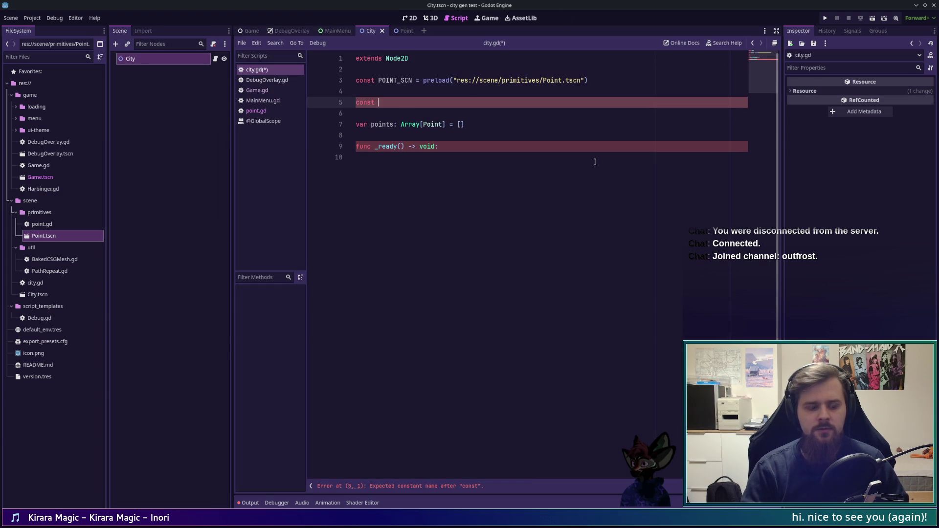
text(NUM_PATCHES: )
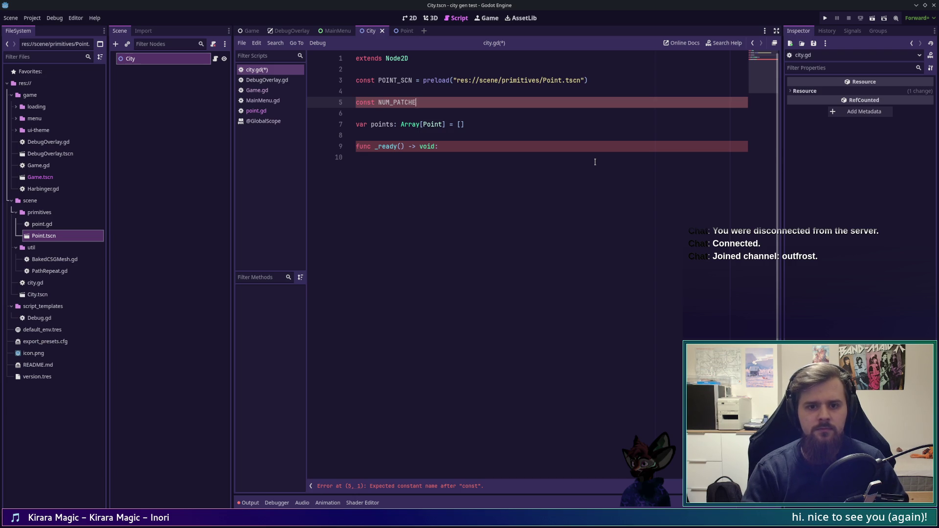
text(= 10)
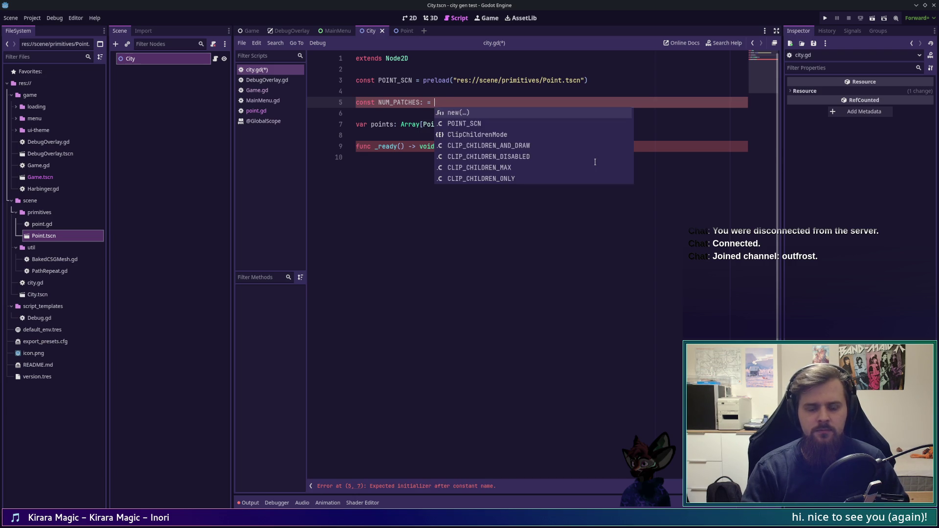
- Inside _ready, add a loop: for i in NUM_PATCHES * 8:
key(Down)
key(Down)
key(Down)
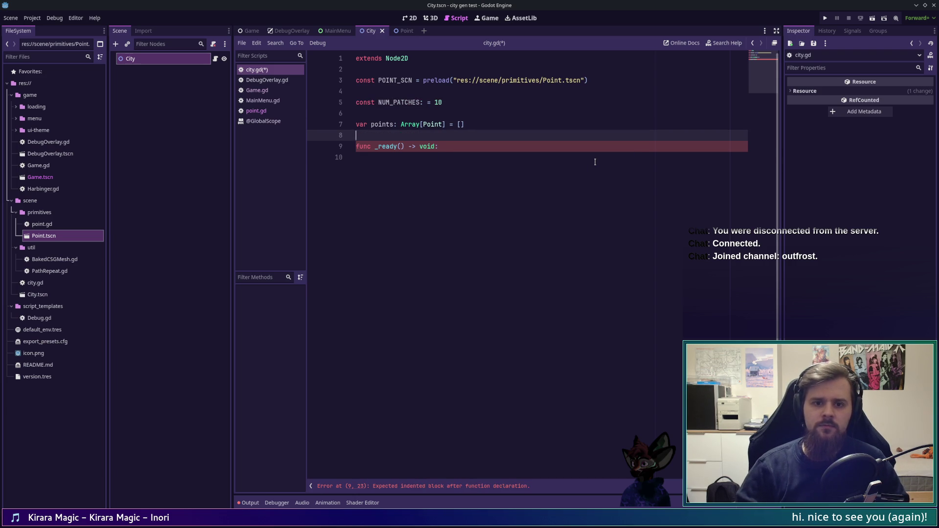
key(Down)
key(Tab)
text(for )
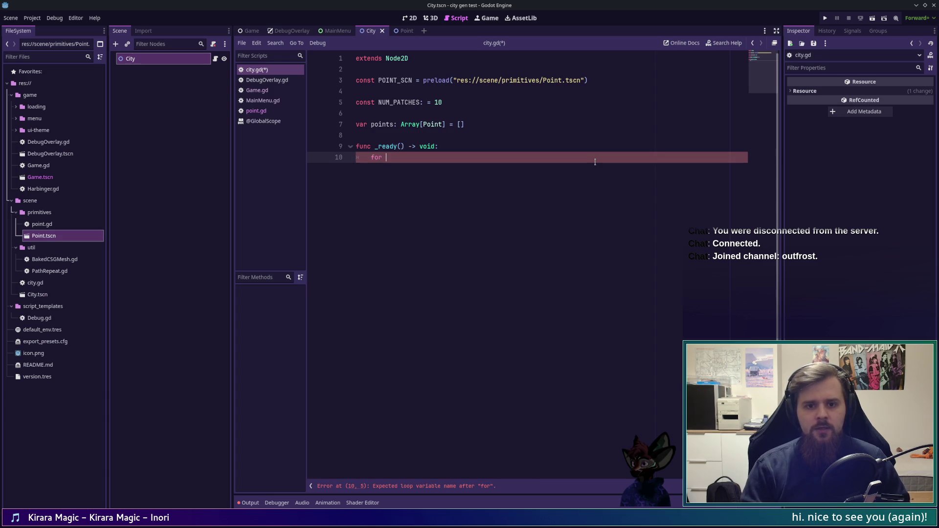
text(i in)
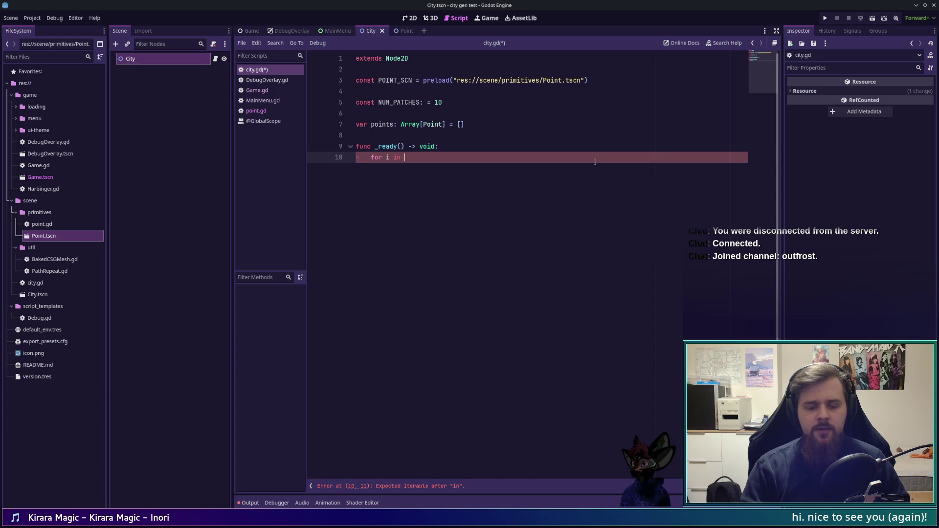
text( NUM)
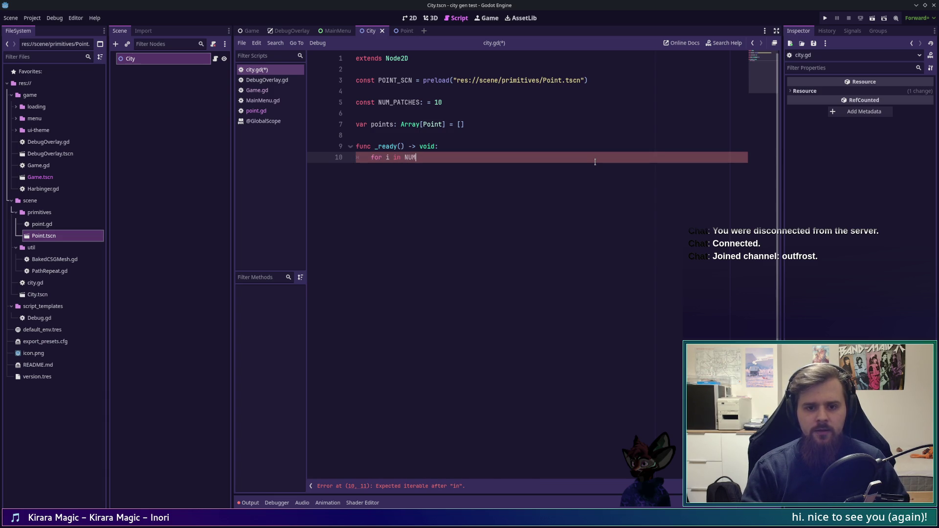
key(Return)
text(8:)
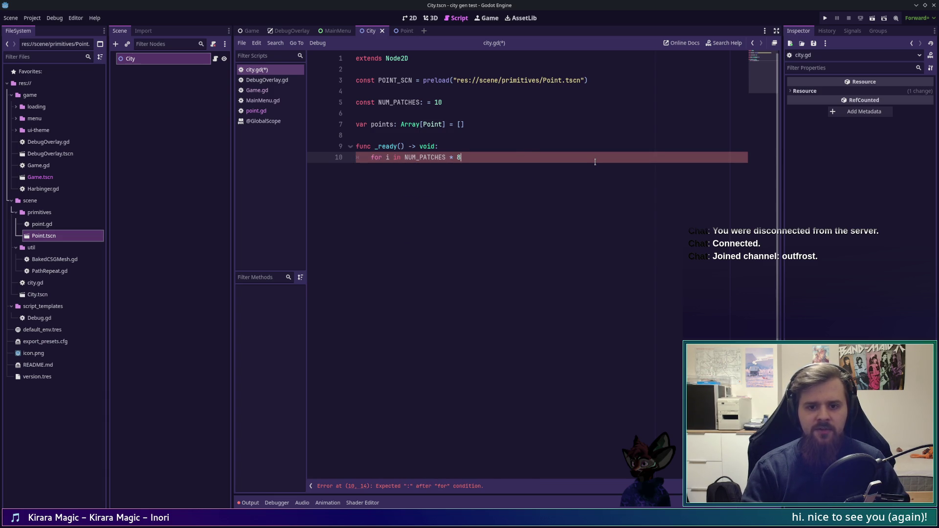
key(Return)
key(alt+Tab)
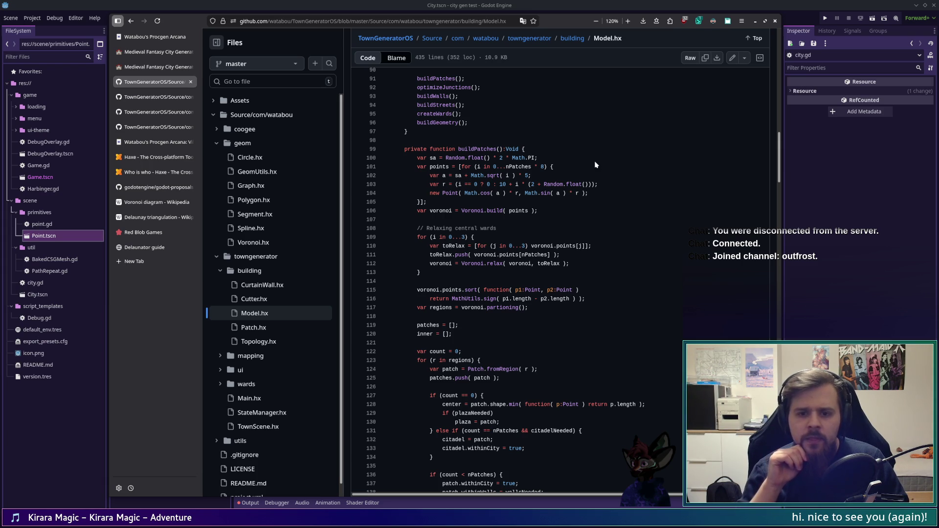
- Add an angle variable equal to sqrt(i) * 5.0 inside the loop, following the reference code
click(597, 4)
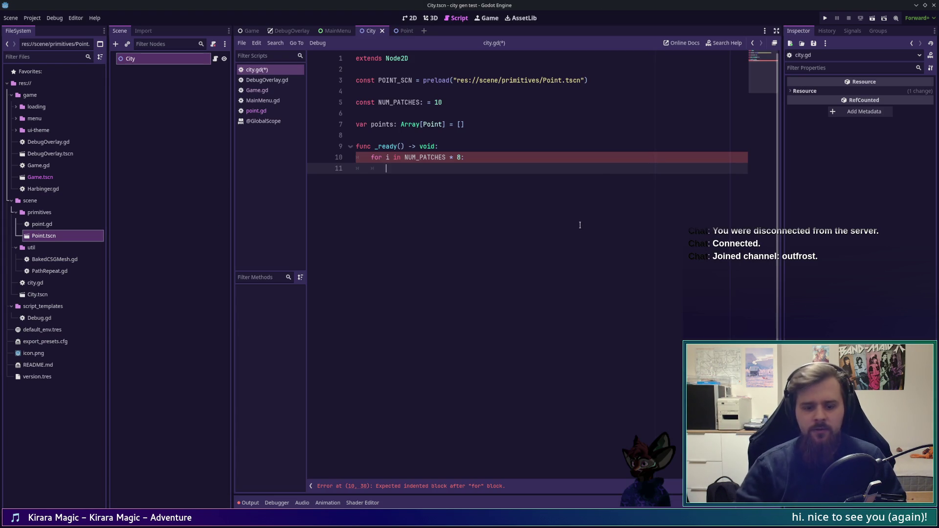
key(alt+Tab)
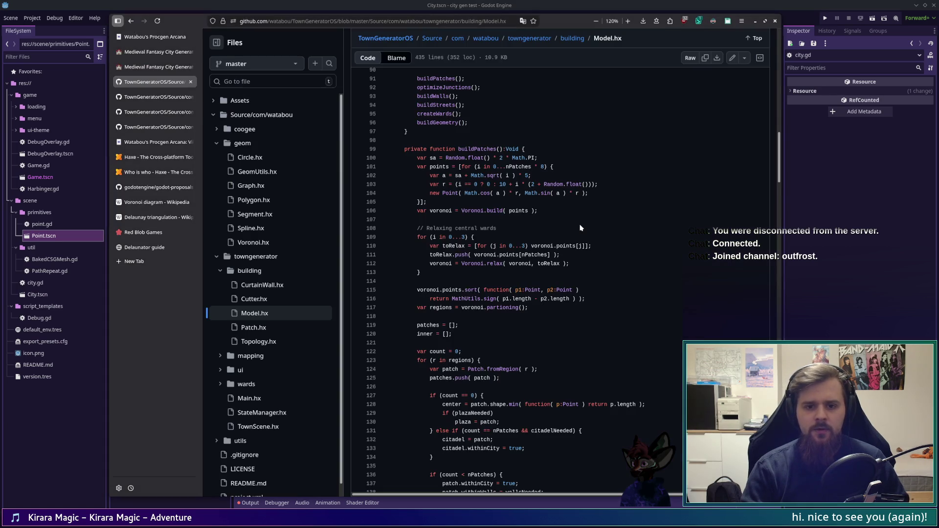
key(alt+Tab)
text(var an)
key(alt+Tab)
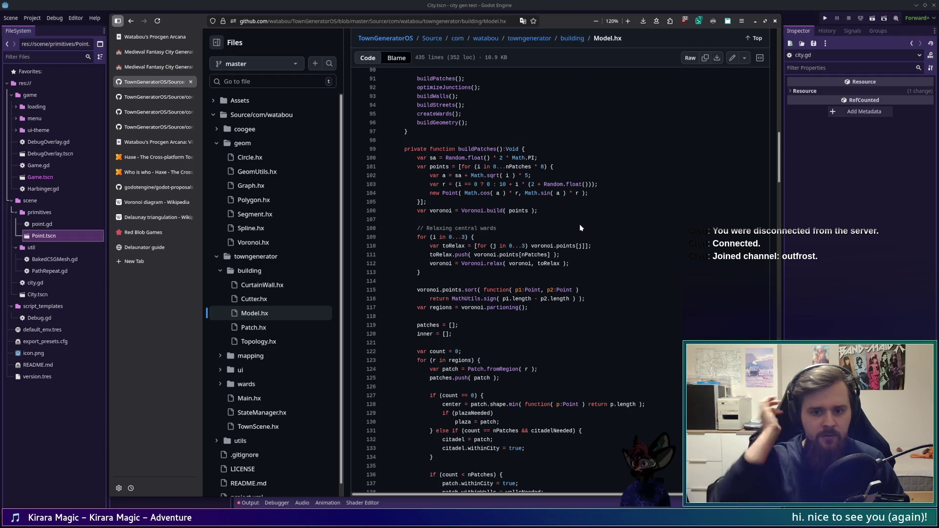
key(alt+Tab)
- Add var radius = 0 if i == 0 else 2.0 * i + 10.0, matching the reference formula
key(Return)
text(var radius = )
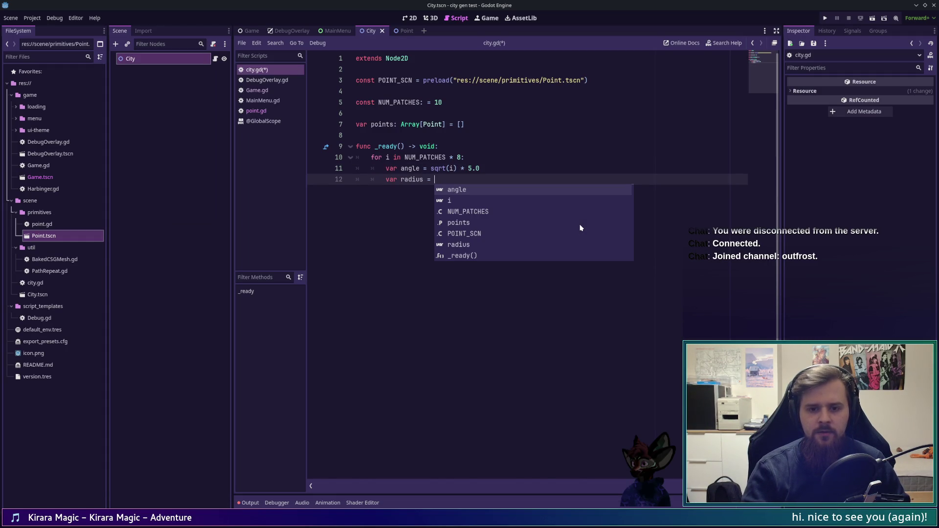
text(0 if i == 0 else)
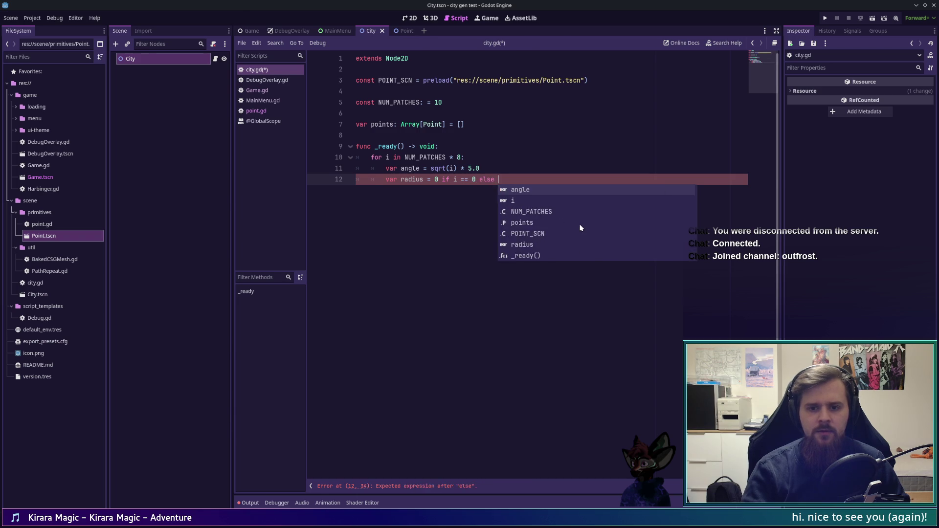
key(alt+Tab)
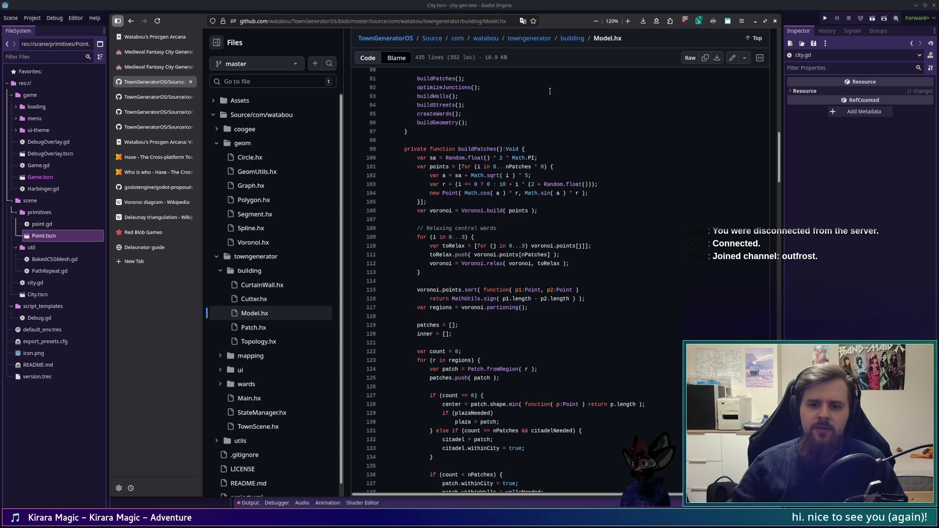
key(alt+Tab)
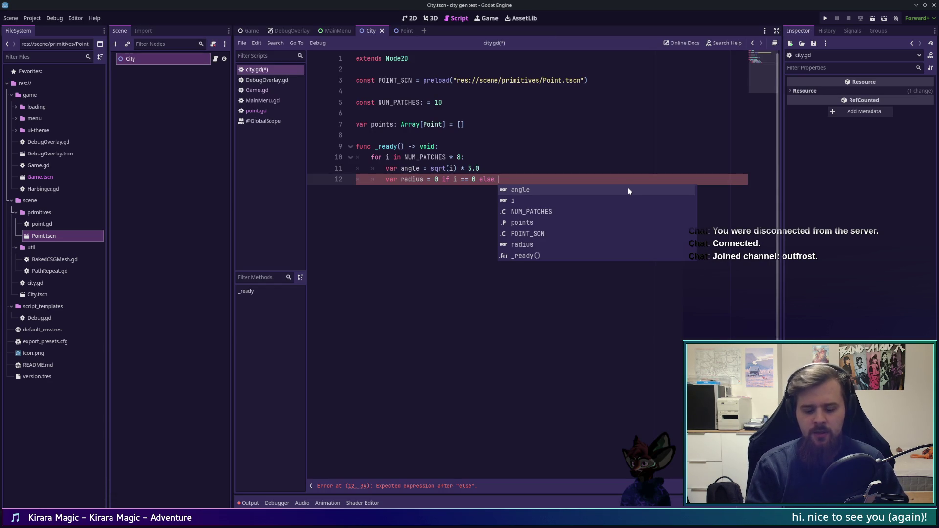
text(2.0 *)
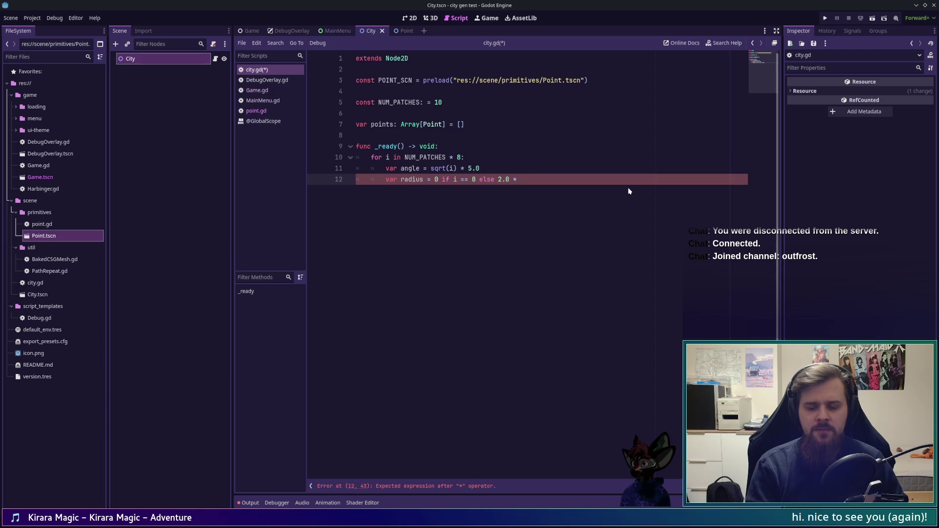
text( i )
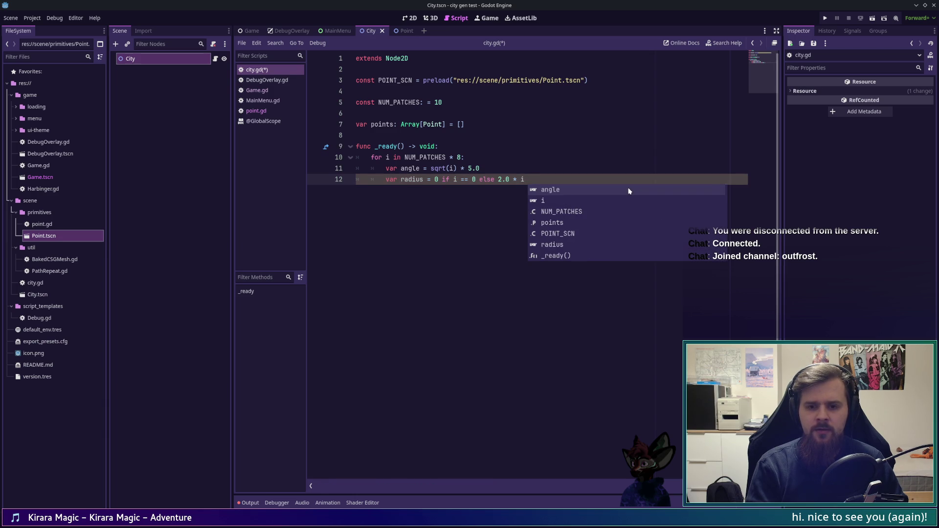
text( +)
key(alt+Tab)
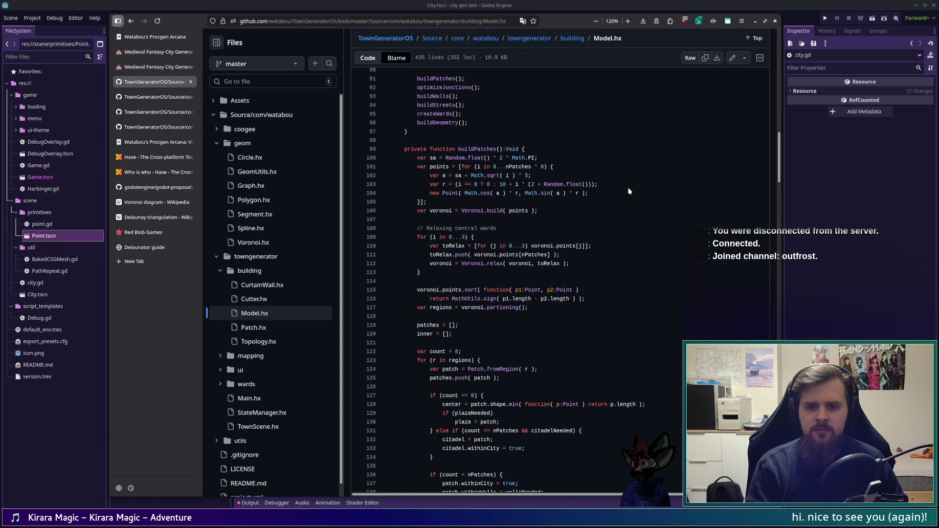
key(alt+Tab)
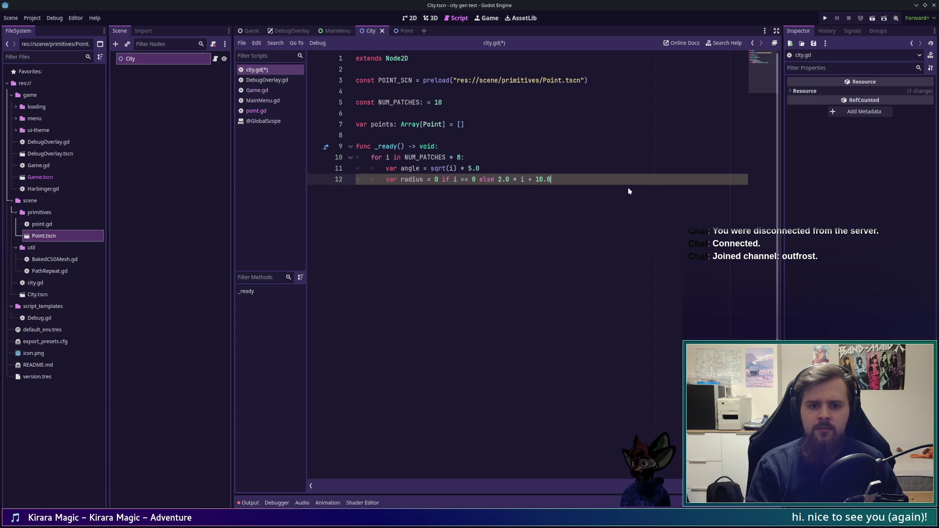
key(alt+Tab)
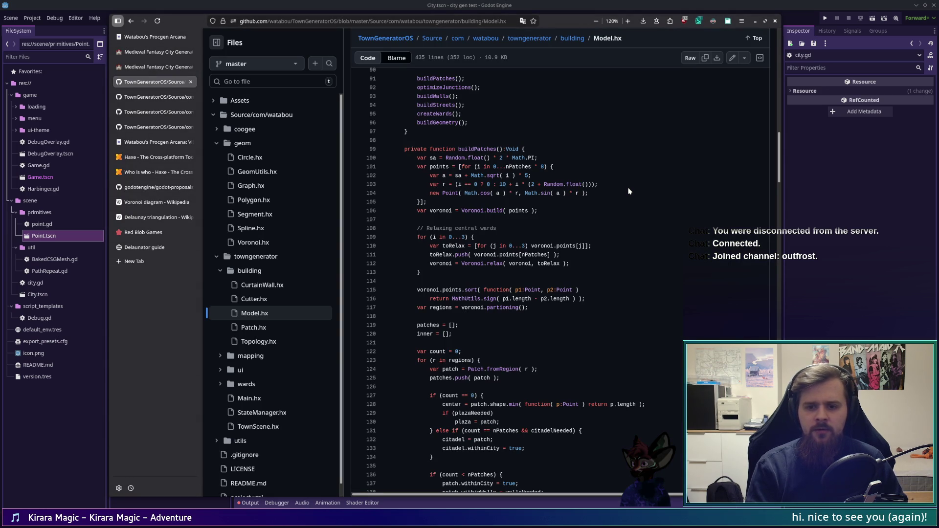
key(alt+Tab)
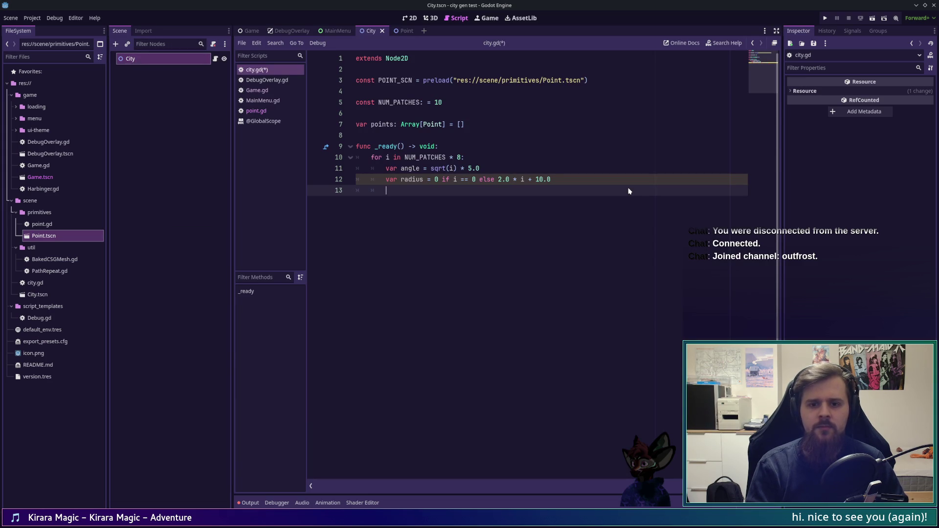
click(278, 113)
- Remove the stray empty line in point.gd, save both scripts, and return to city.gd
click(507, 114)
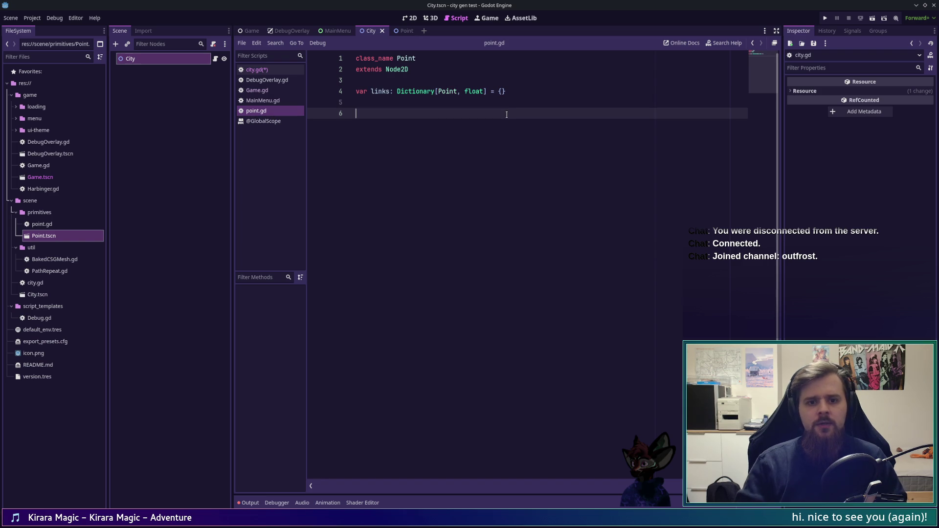
key(Tab)
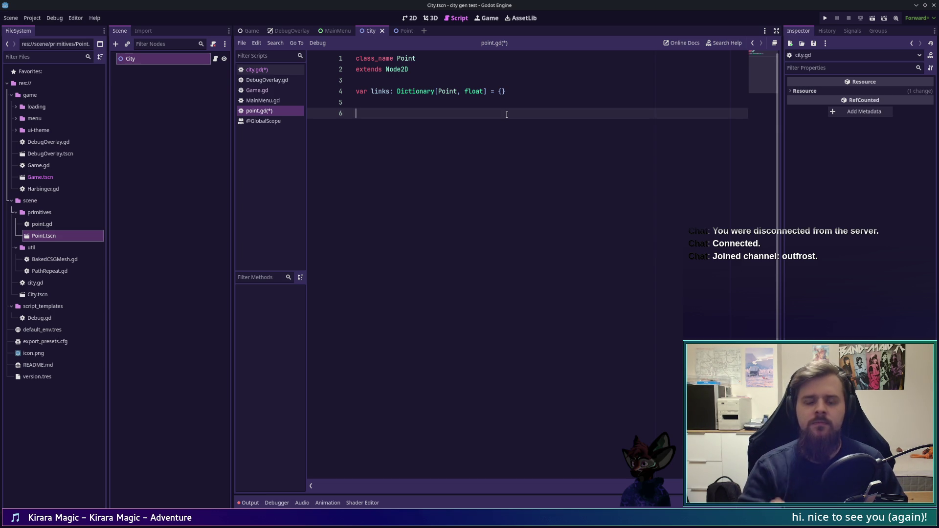
key(BackSpace)
key(ctrl+s)
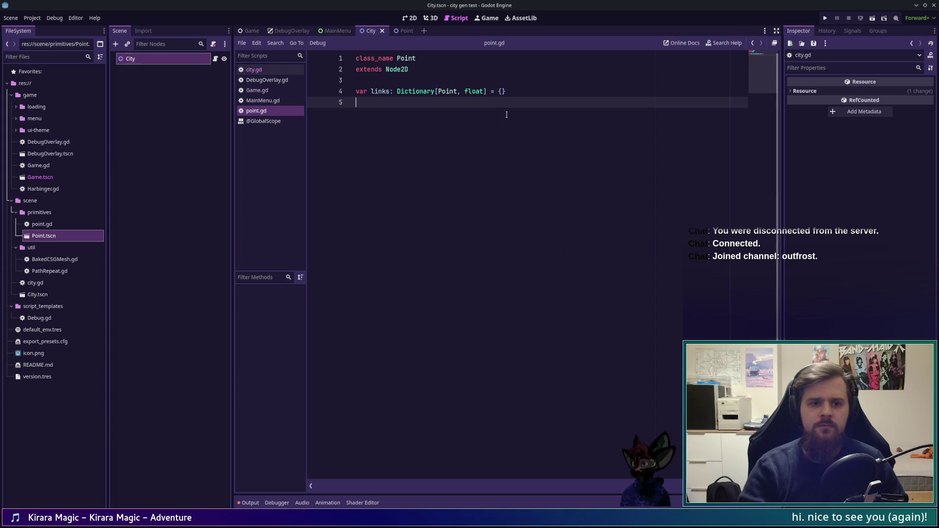
key(alt+Left)
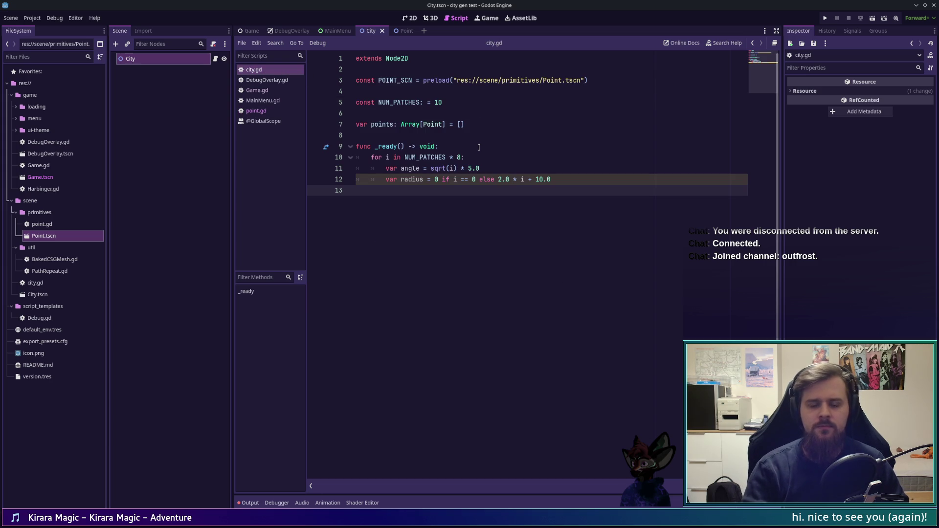
- Start a var p declaration and make the angle and radius declarations type-inferred with :=
text(var p)
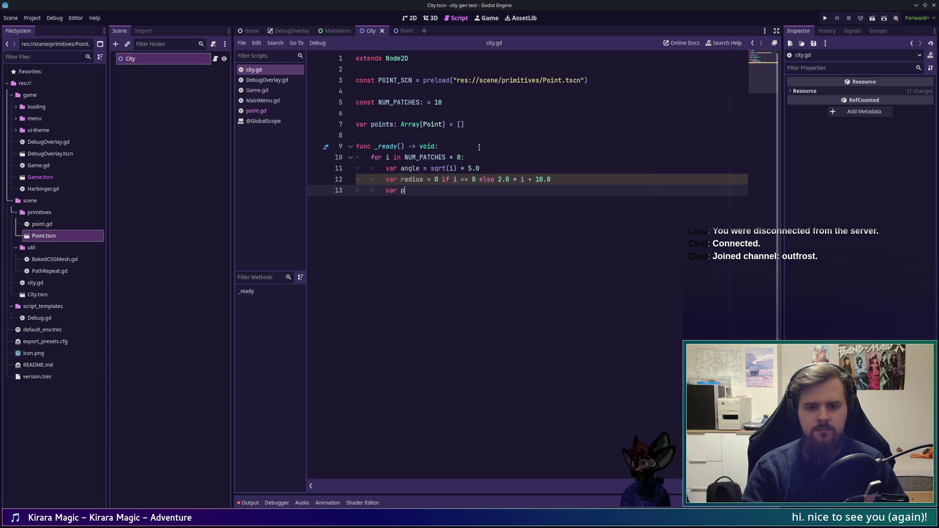
key(alt+Tab)
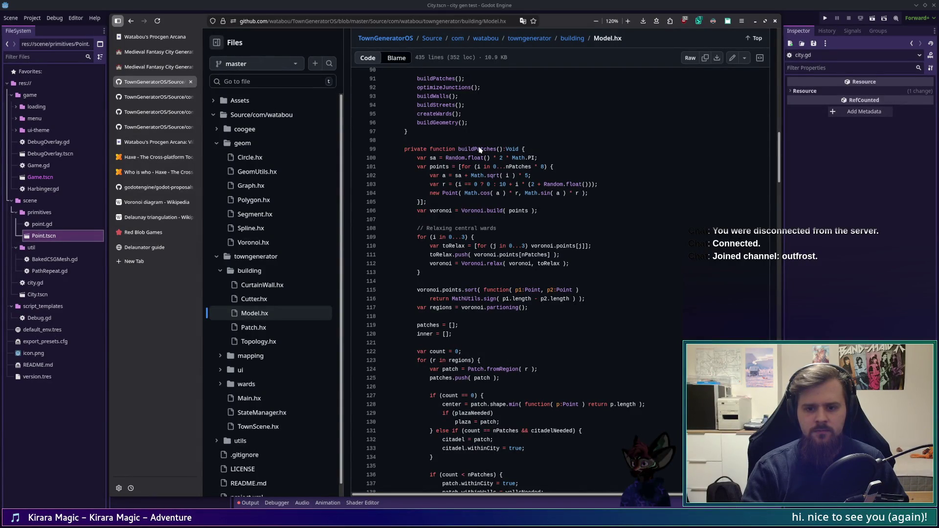
key(alt+Tab)
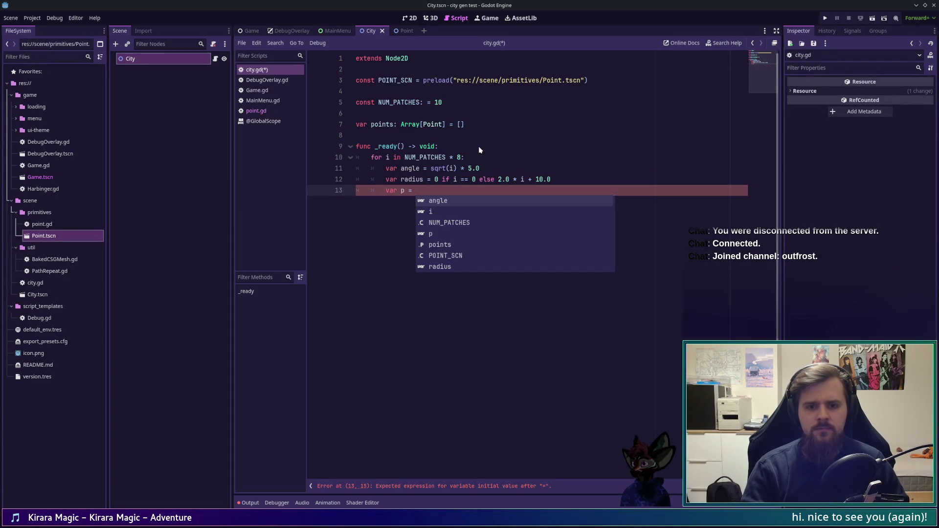
key(BackSpace)
key(BackSpace)
key(BackSpace)
text(: = new)
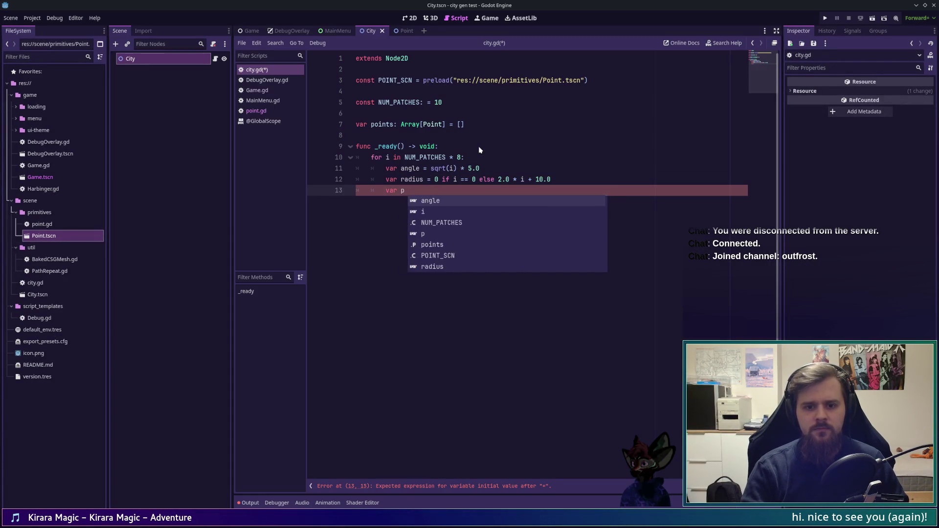
key(Escape)
key(Up)
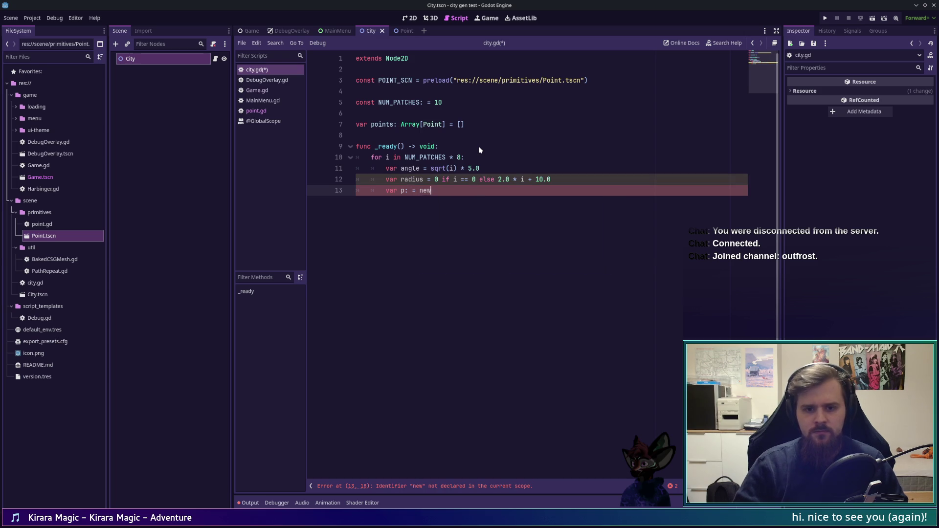
key(Left)
key(Left)
text(:)
key(Up)
key(Left)
text(:)
key(BackSpace)
key(BackSpace)
text(:)
key(Down)
key(Down)
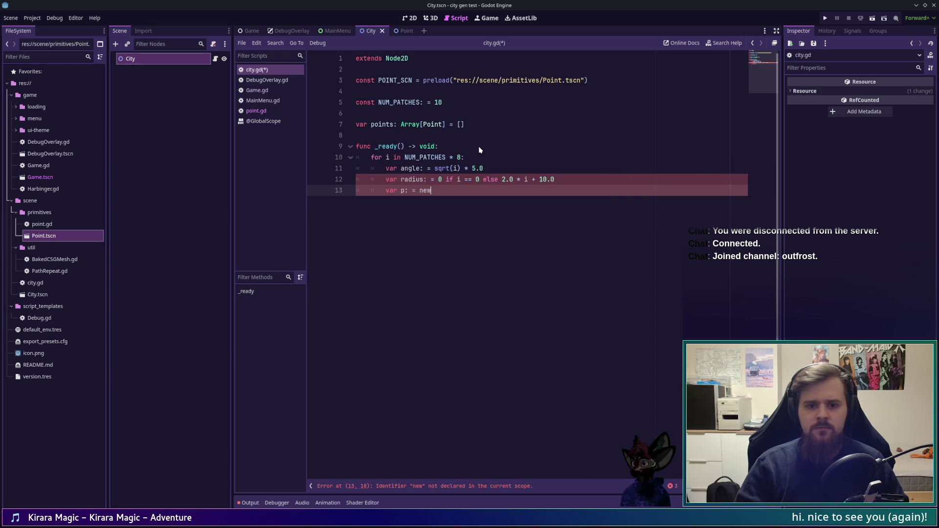
- Set p: Point = POINT_SCN.instantiate() and change the zero radius to 0.0
key(BackSpace)
key(BackSpace)
key(BackSpace)
text(Poin)
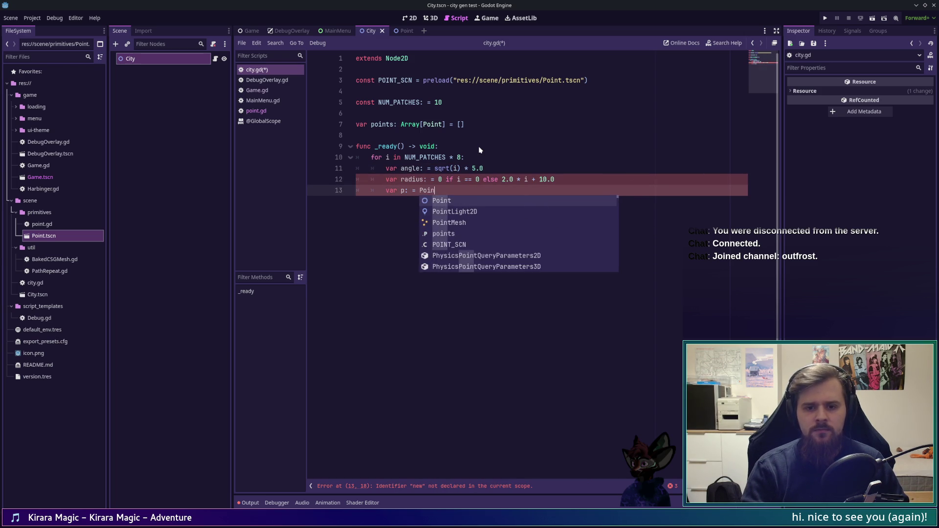
key(BackSpace)
key(BackSpace)
key(BackSpace)
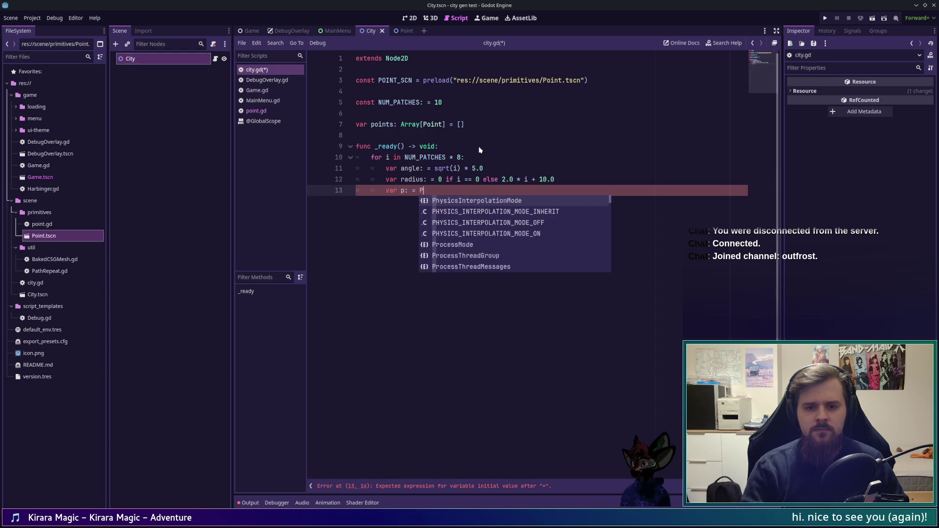
text(OINT_SCN.ins)
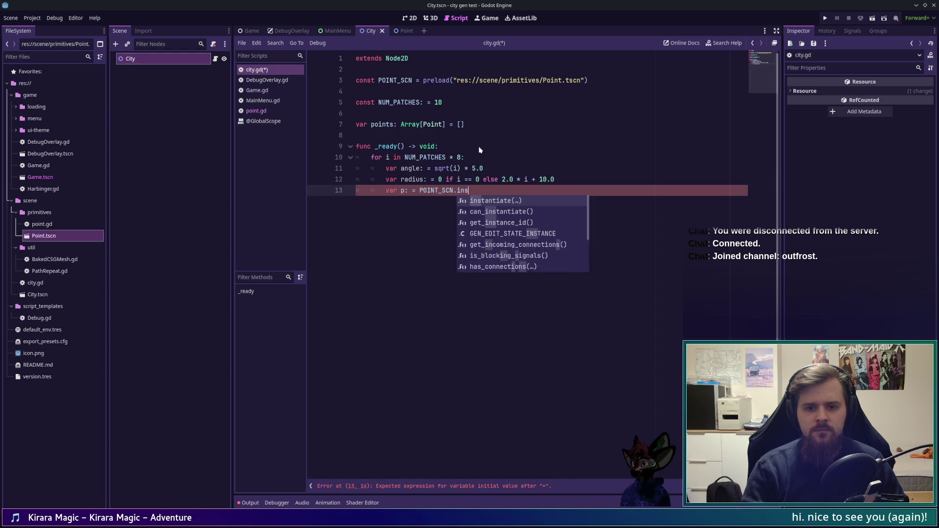
key(Return)
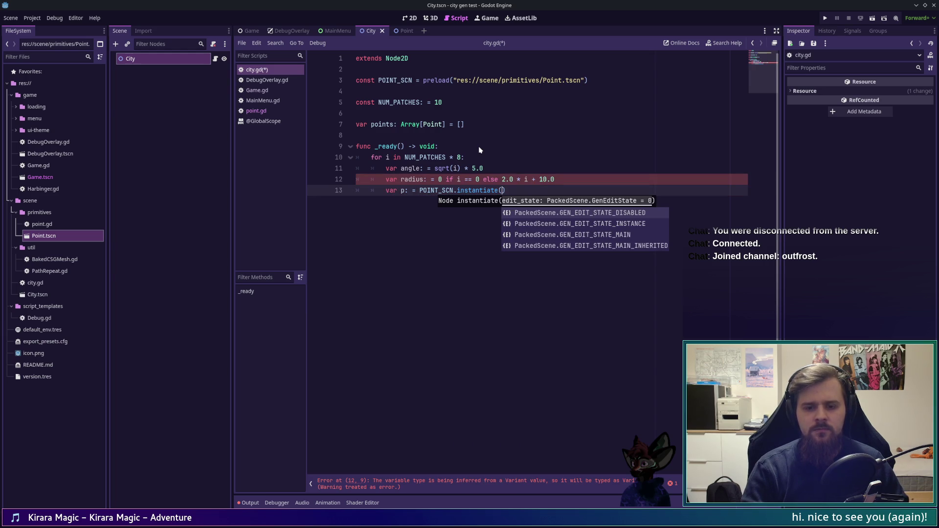
key(End)
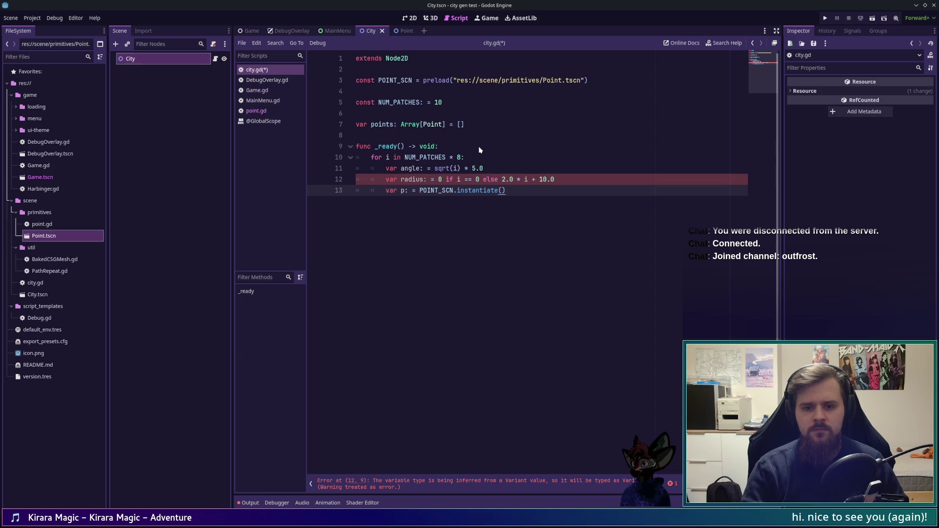
click(443, 179)
text(.0)
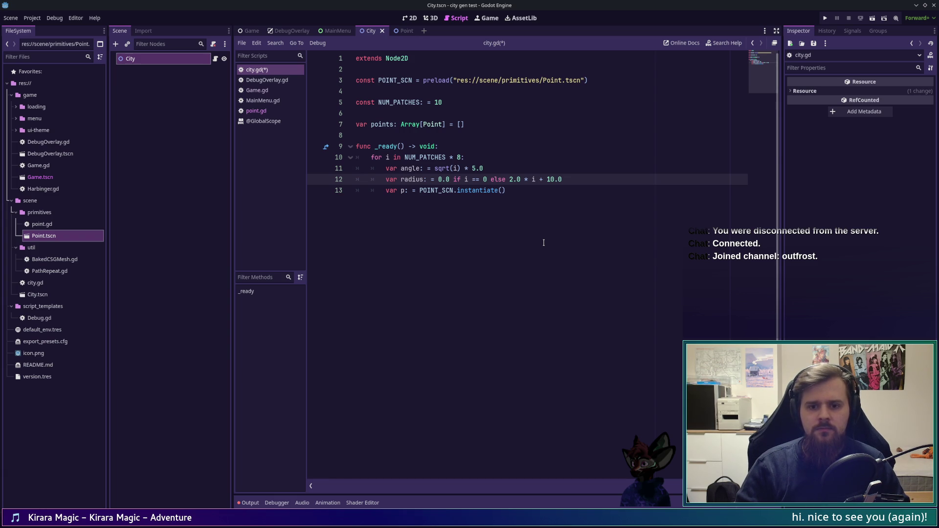
key(Down)
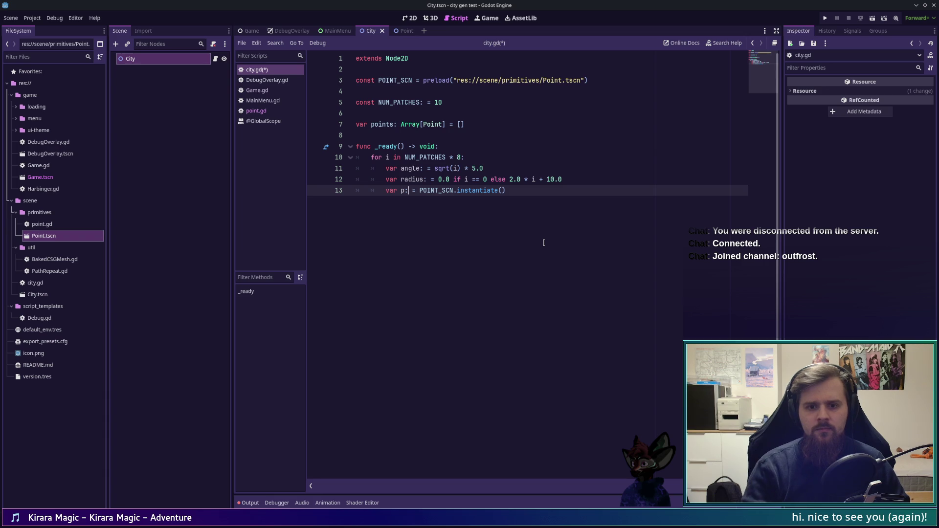
text(Point)
key(End)
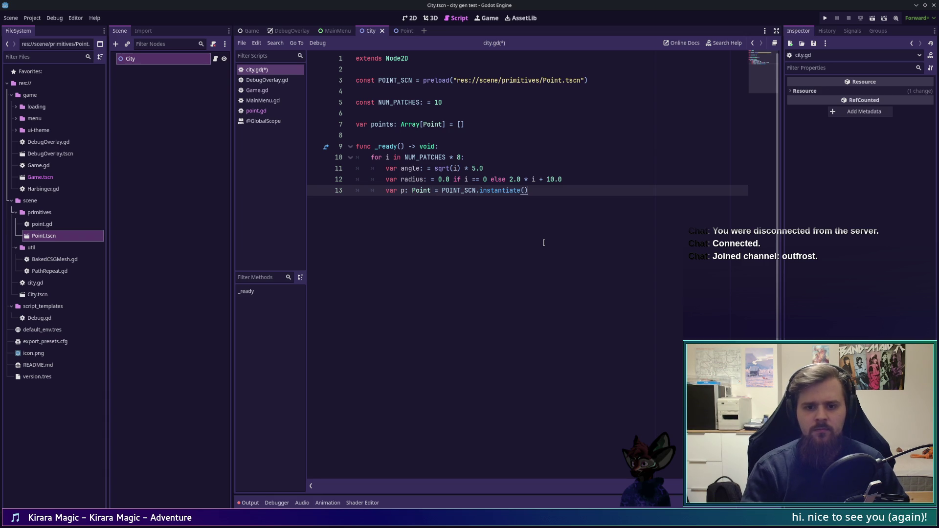
- Set p.position to Vector2(cos(angle) * radius, sin(angle) * radius) and save
key(Return)
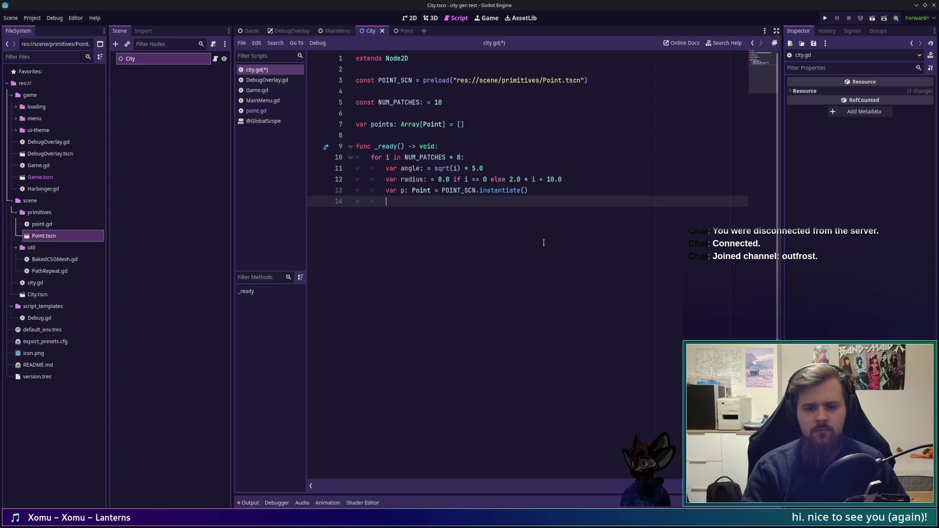
text(p.)
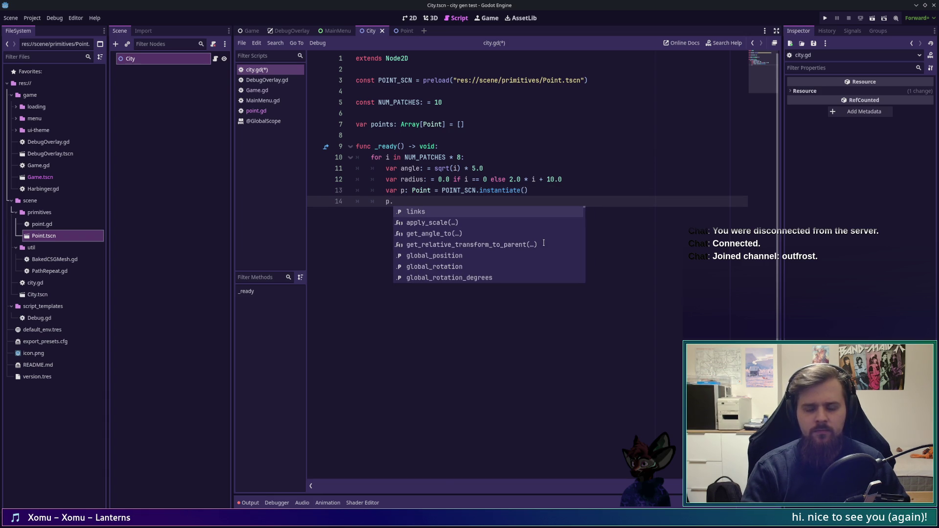
text(posi)
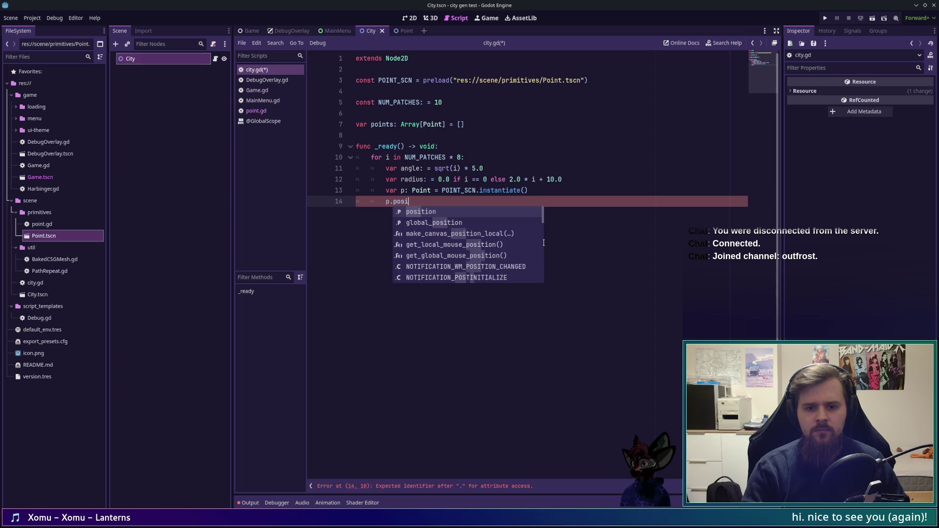
key(Return)
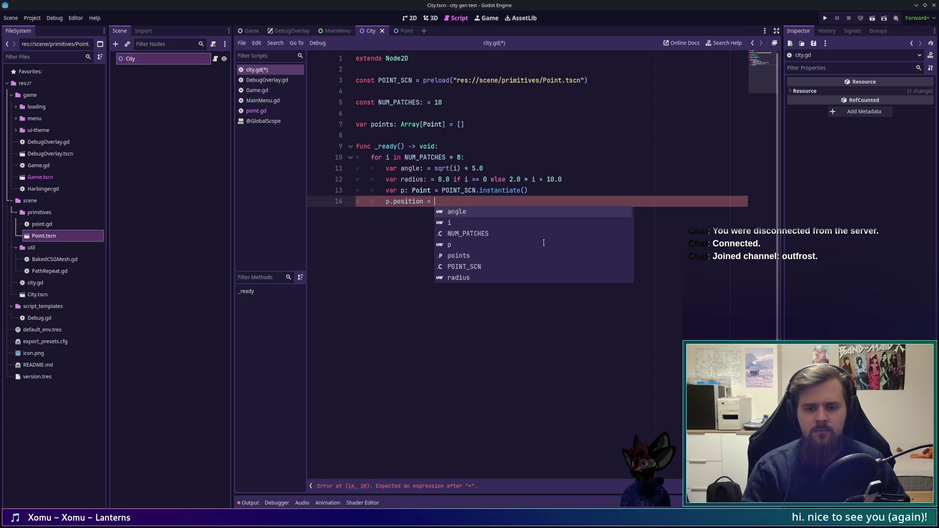
text(V)
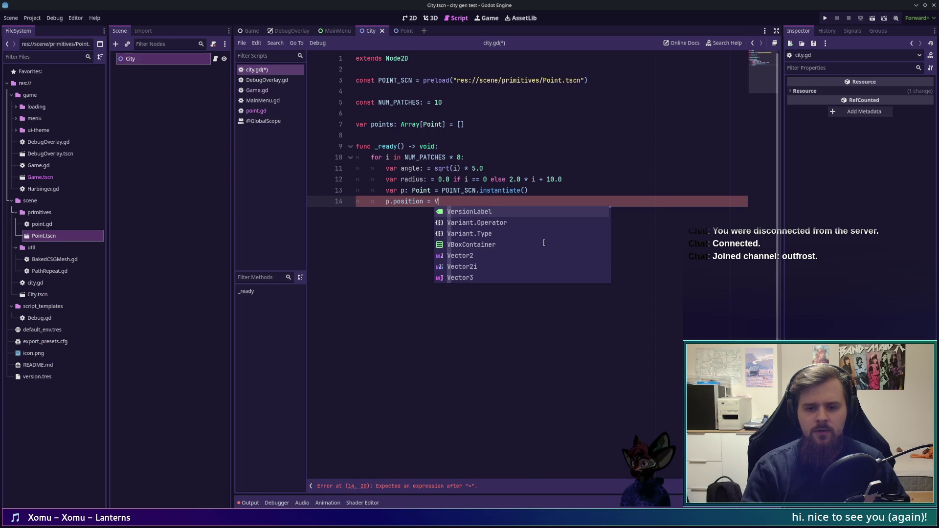
text(ector2()
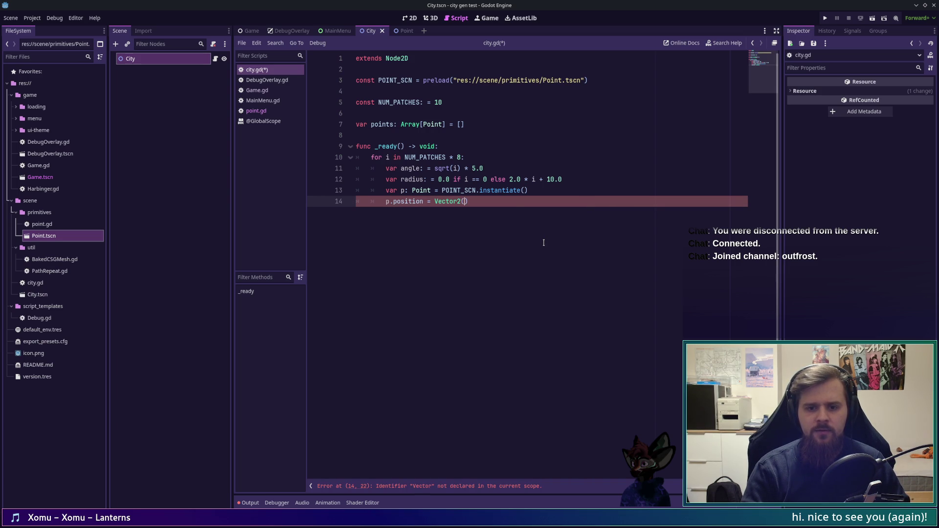
text(M)
key(BackSpace)
text(cos)
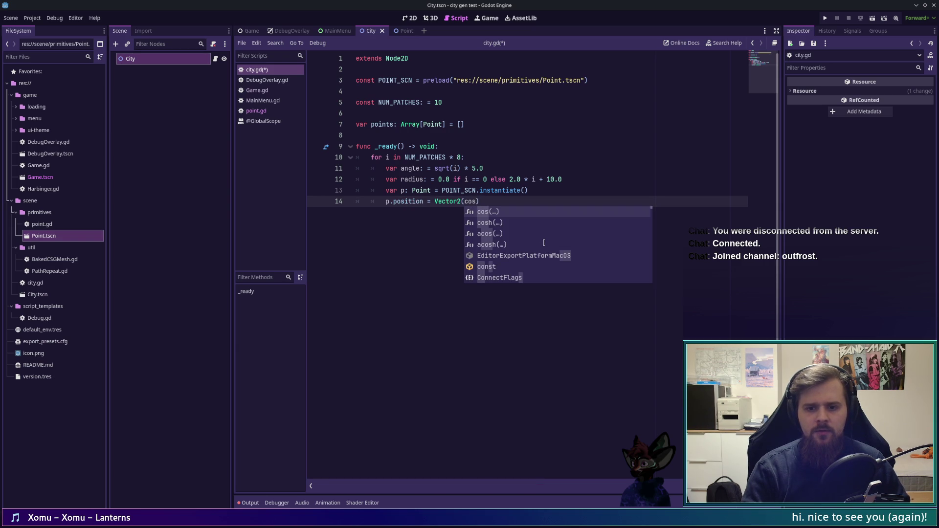
key(Return)
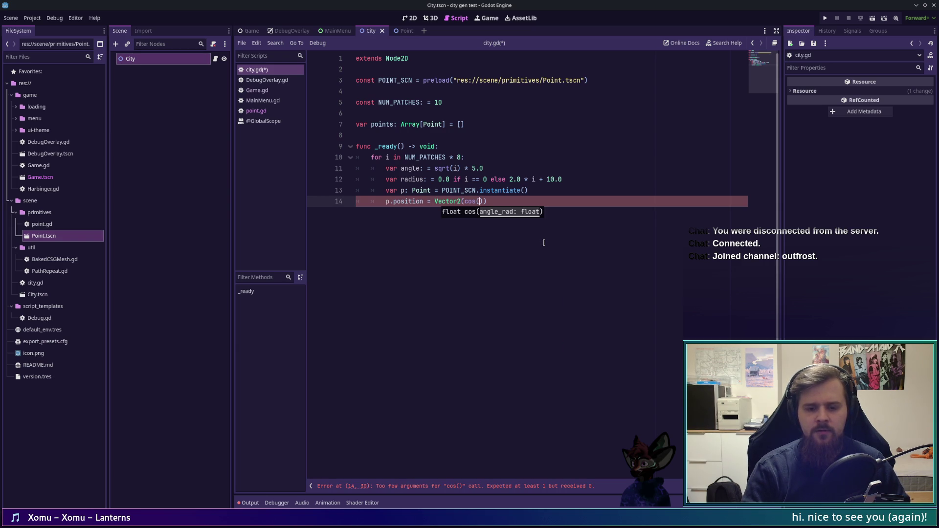
text(a))
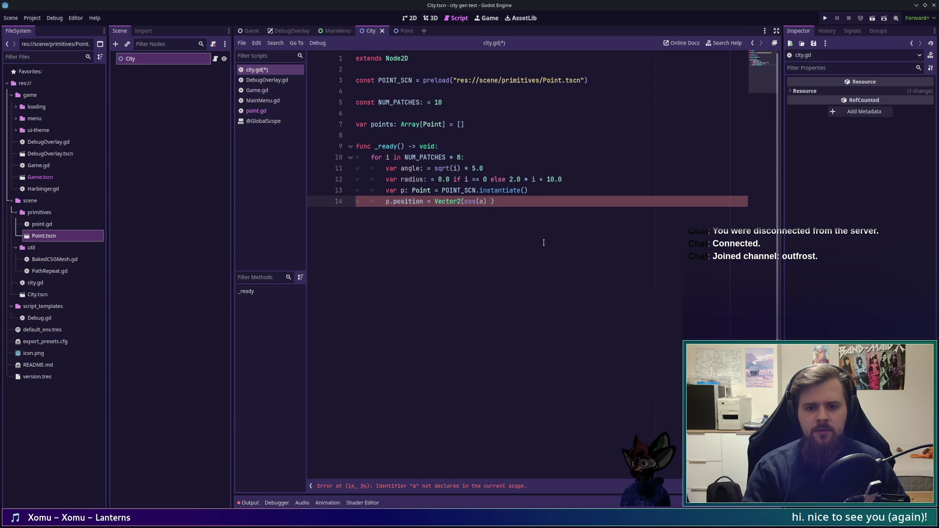
key(alt+Tab)
key(alt+Tab)
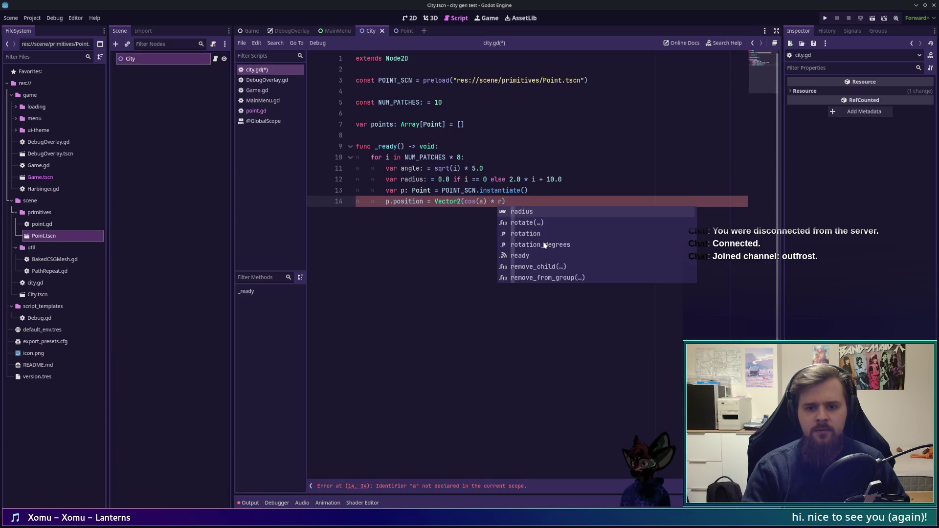
text(a)
key(BackSpace)
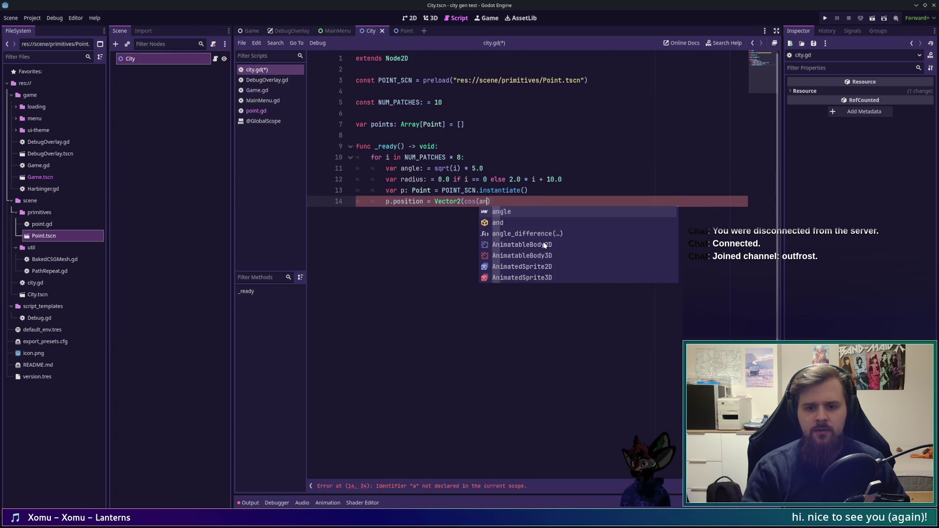
key(Return)
text() * radius, sin(ang)
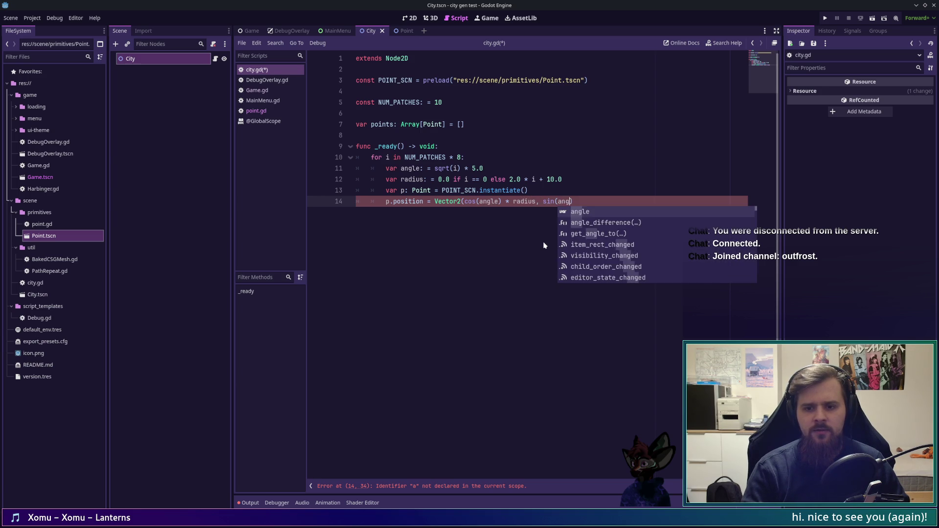
key(Return)
text() * radi)
key(Return)
text() * radius))
key(ctrl+s)
- Append p to points with push_back, add it with add_child, save, and run the project
key(Return)
text(points.a)
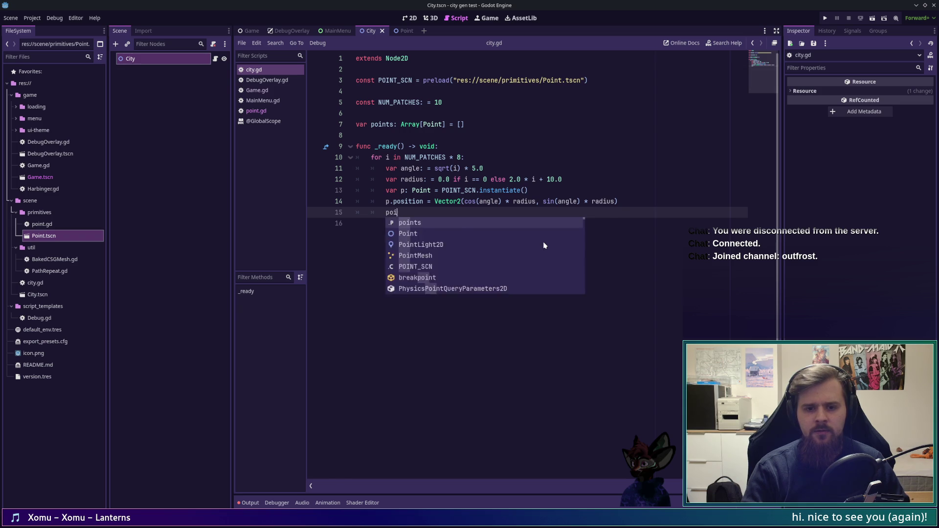
key(BackSpace)
text(push_)
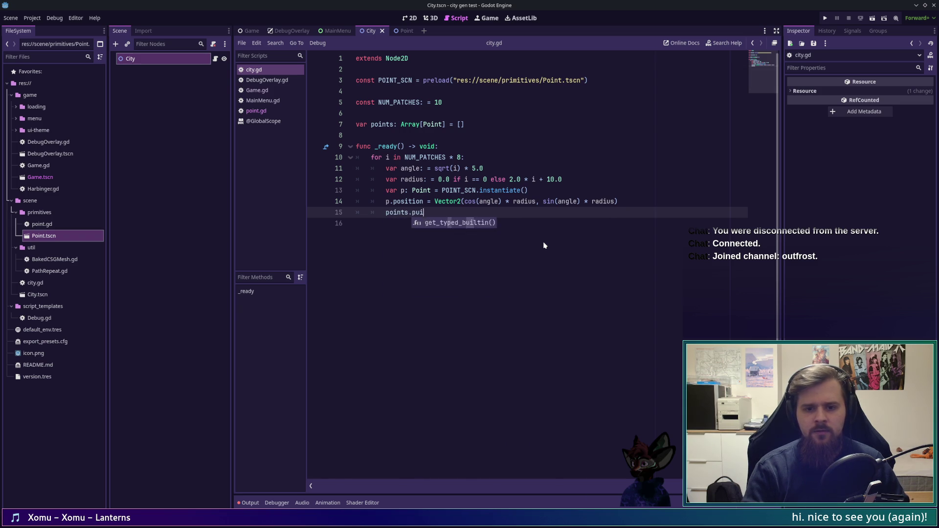
key(Return)
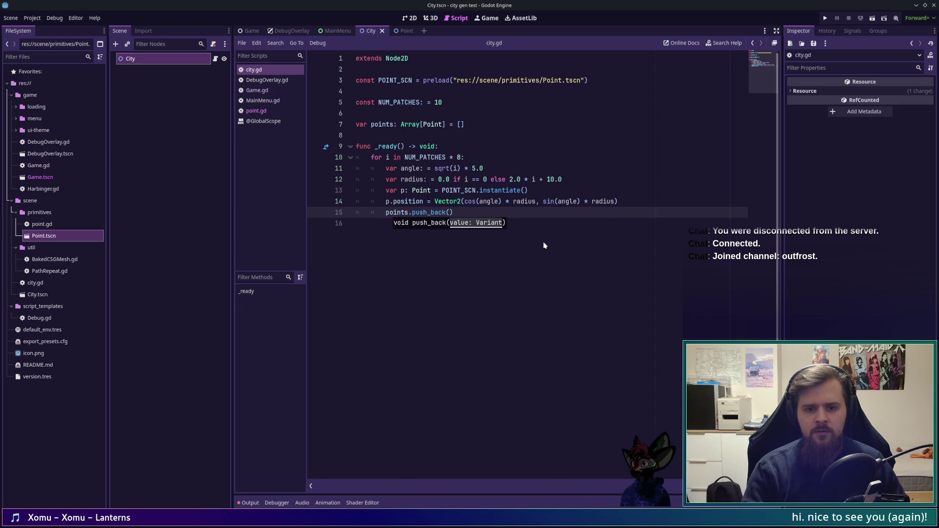
text(p))
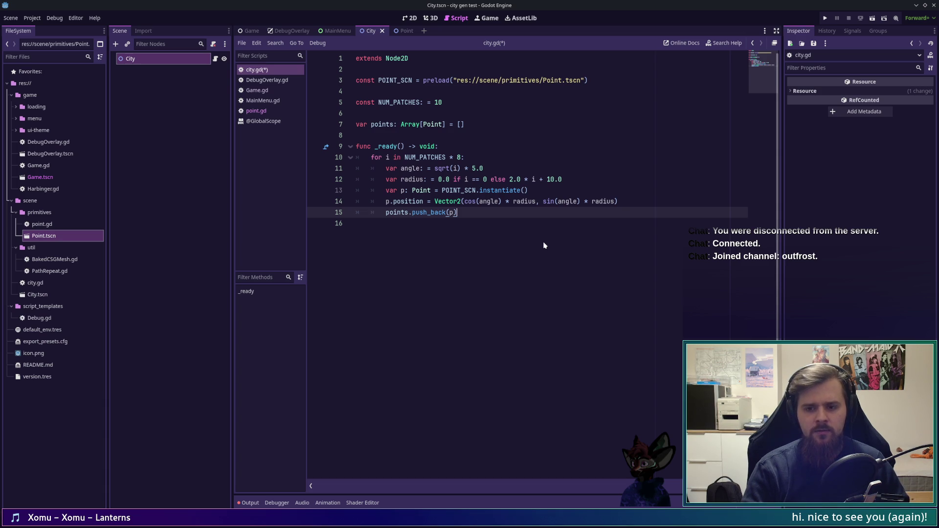
key(Return)
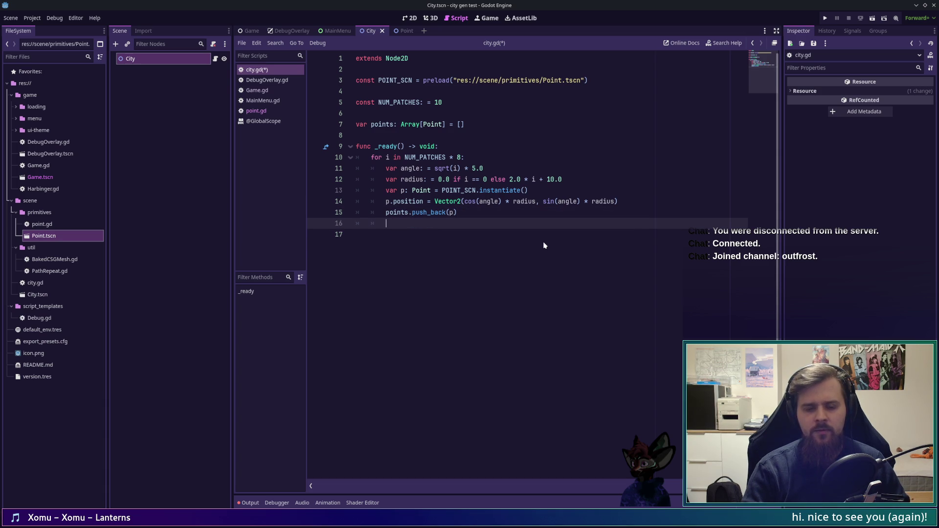
text(add_c)
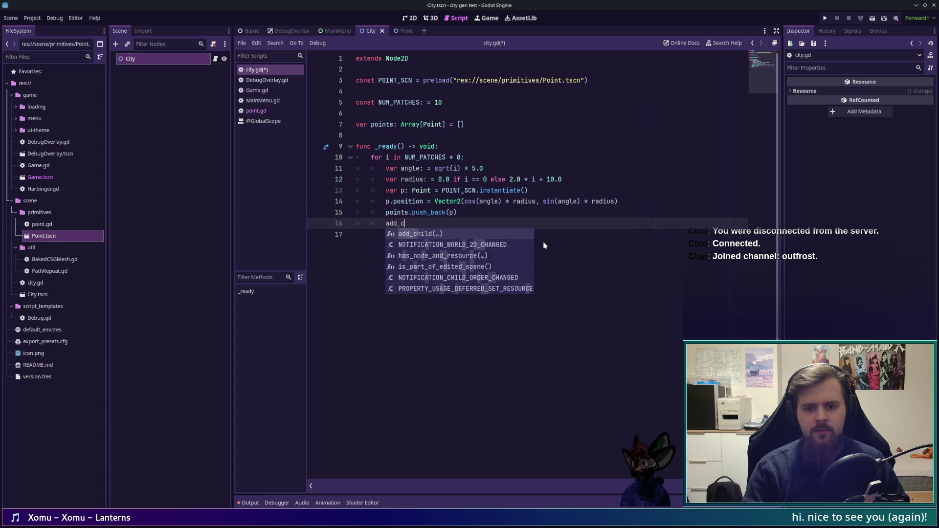
key(Return)
text(p))
key(ctrl+s)
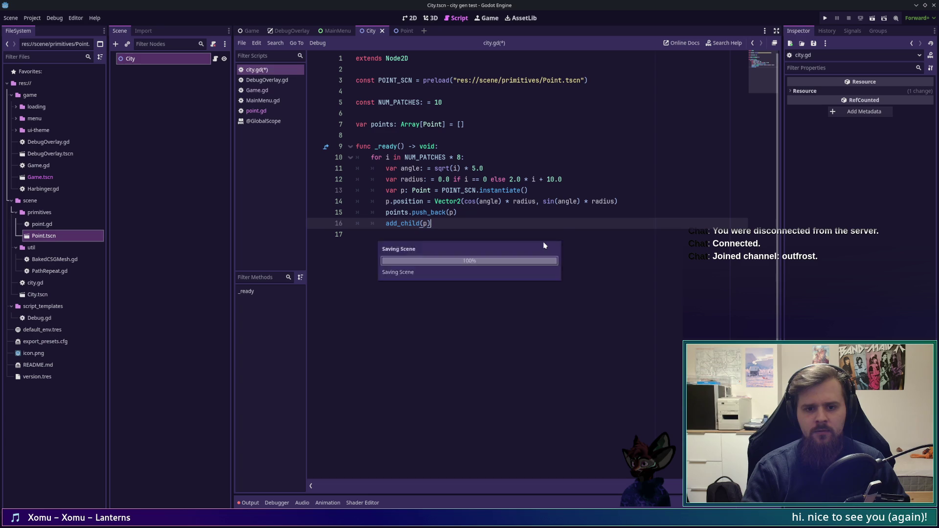
key(F5)
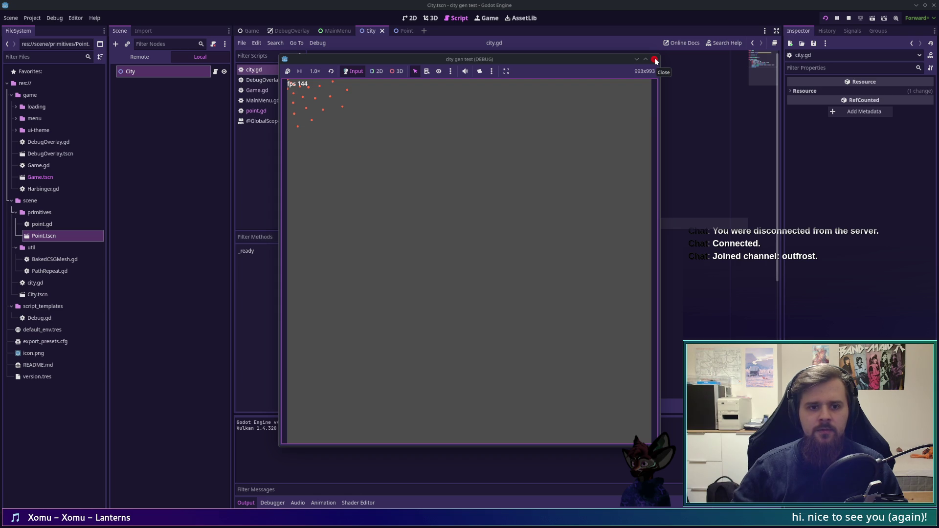
- Stop the debug run and open Project Settings at the Display > Window size options
click(656, 60)
click(32, 18)
click(51, 30)
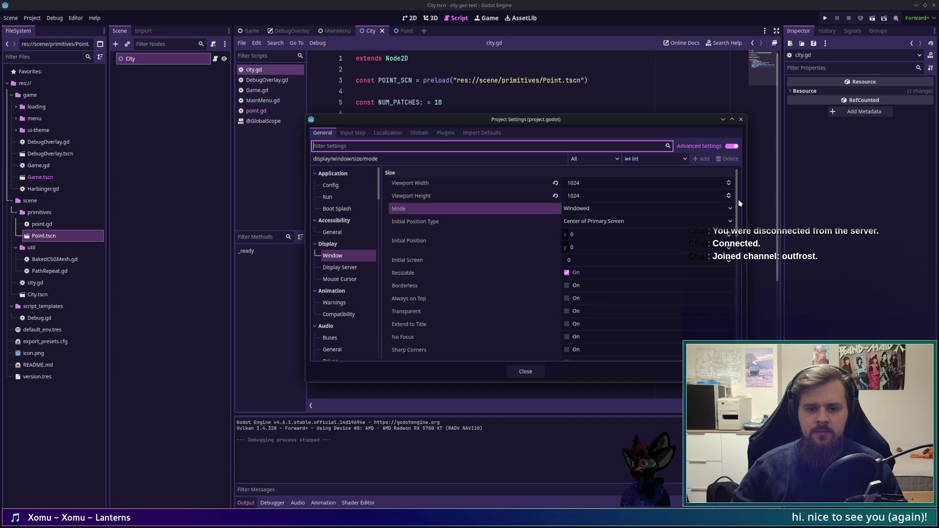
- Revert the Display > Window width and height settings to their default of 0
mouse_move(741, 220)
mouse_down()
mouse_move(741, 269)
mouse_move(745, 207)
mouse_move(749, 283)
mouse_move(747, 250)
mouse_up()
click(555, 256)
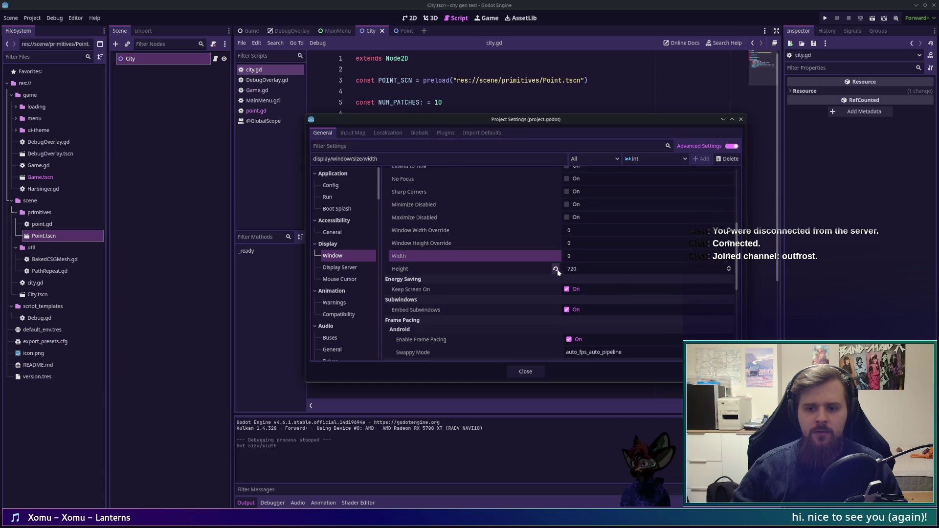
click(556, 269)
scroll(609, 263, up, 3)
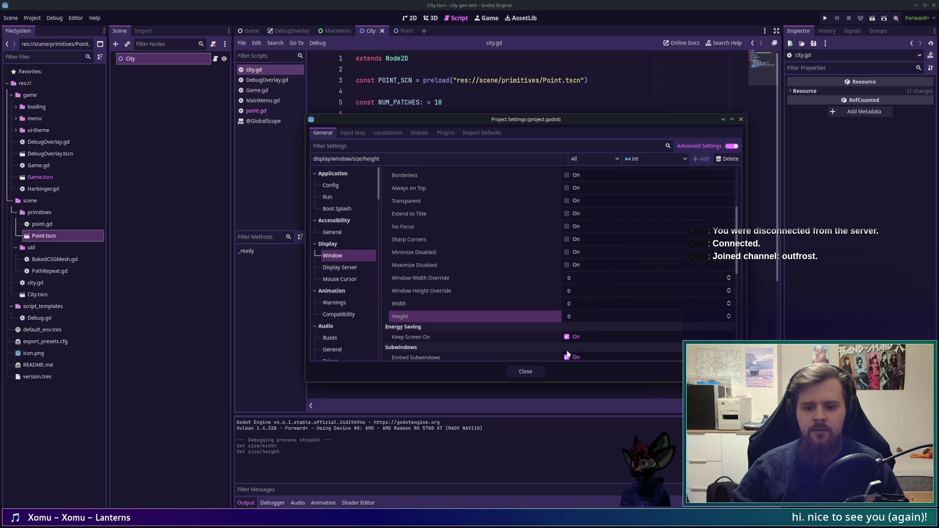
scroll(554, 297, up, 4)
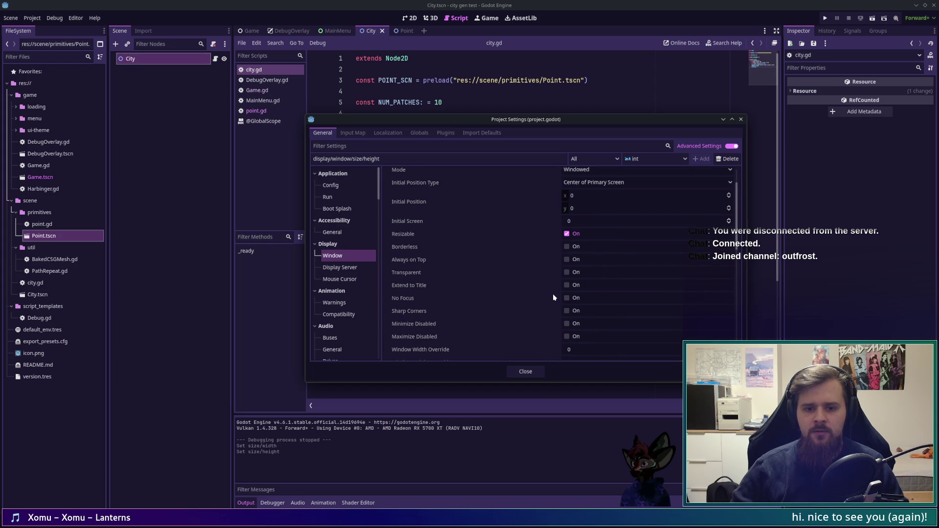
scroll(553, 297, up, 1)
scroll(553, 297, up, 1)
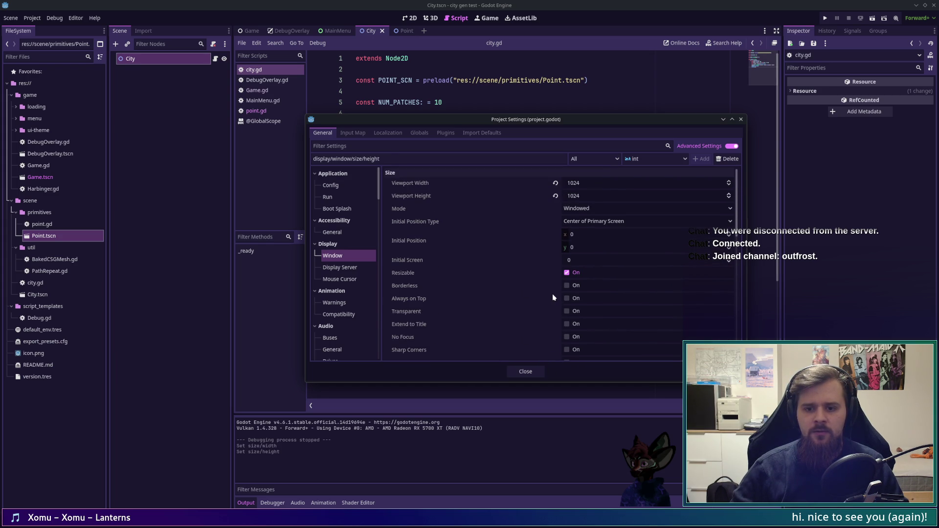
mouse_move(737, 201)
mouse_down()
mouse_move(748, 278)
mouse_move(731, 338)
mouse_move(733, 185)
mouse_up()
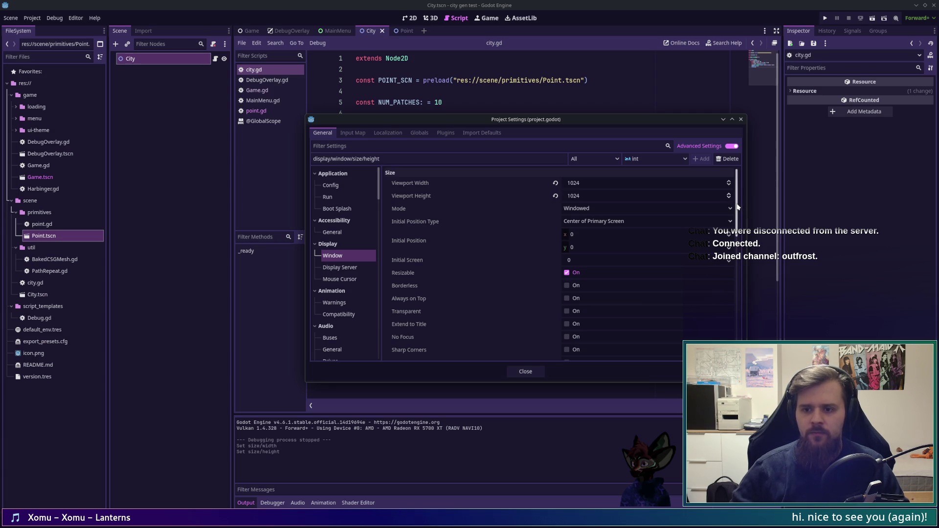
scroll(744, 313, down, 10)
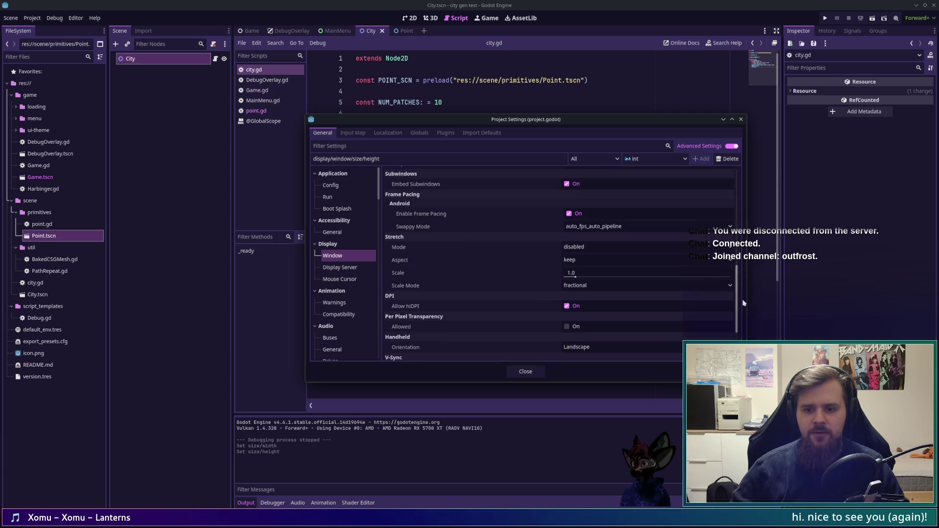
scroll(744, 319, up, 10)
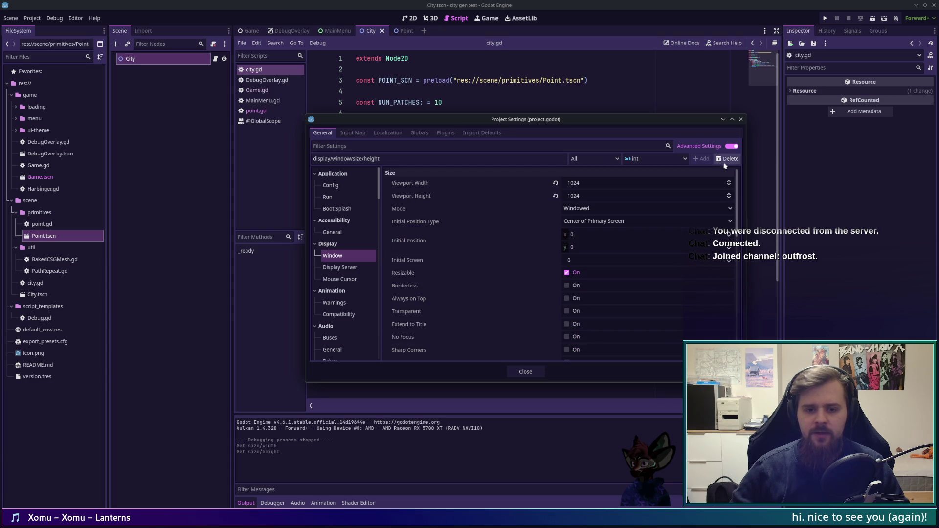
- Close Project Settings, test-run the game with F5, then stop it
mouse_move(459, 245)
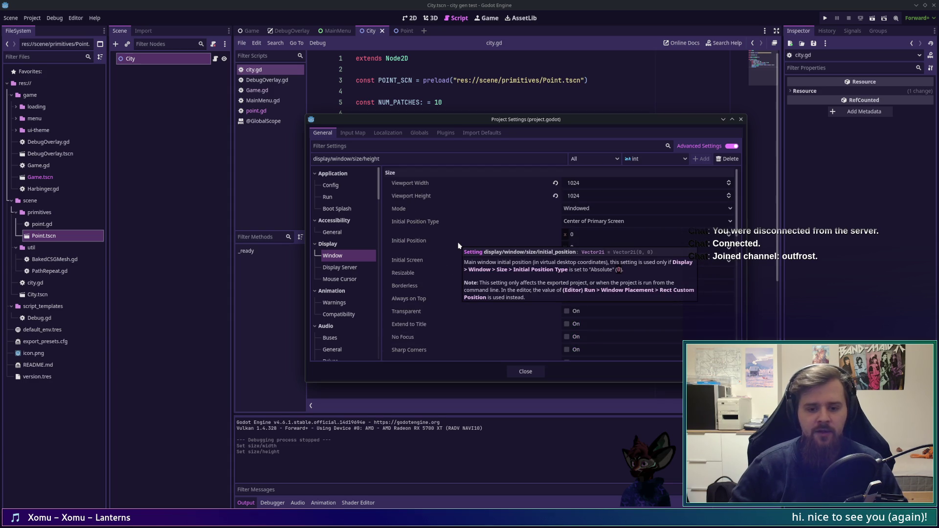
click(533, 372)
key(F5)
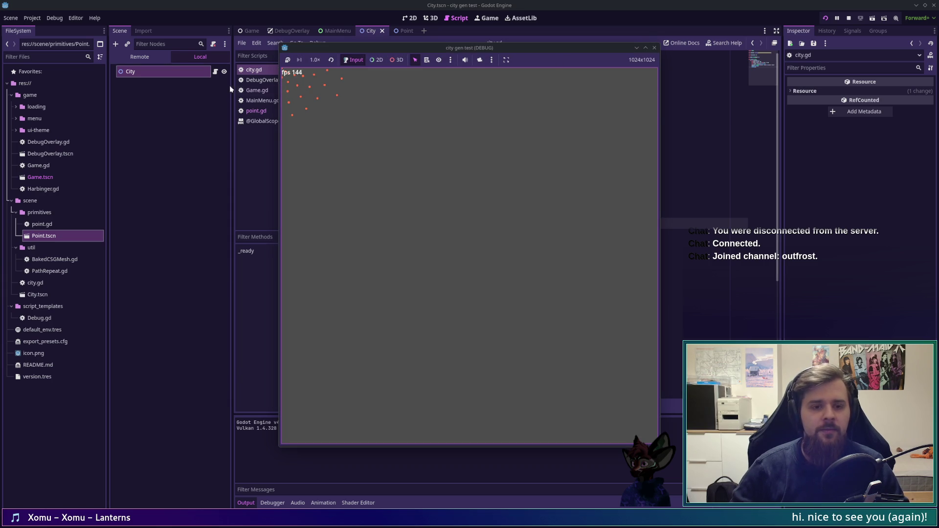
click(655, 48)
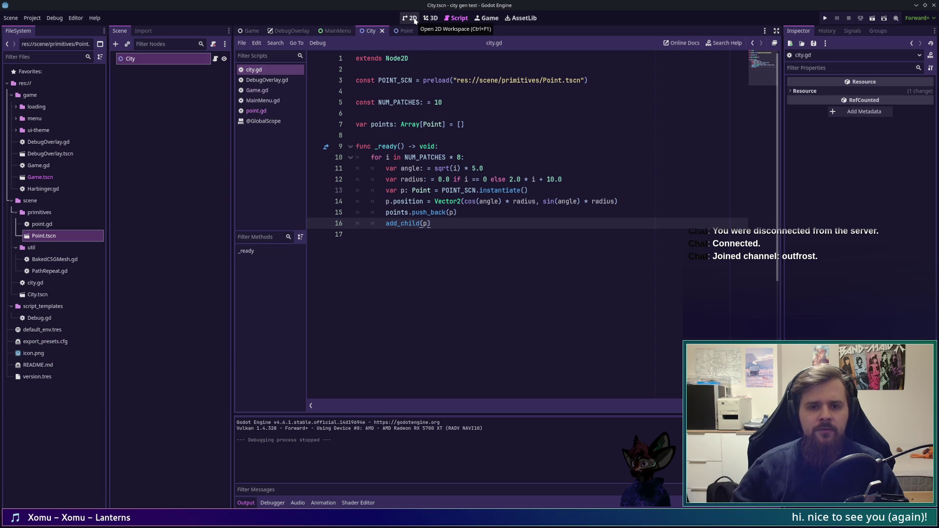
- Look over the Game and City scenes in the 2D workspace around the origin
click(252, 31)
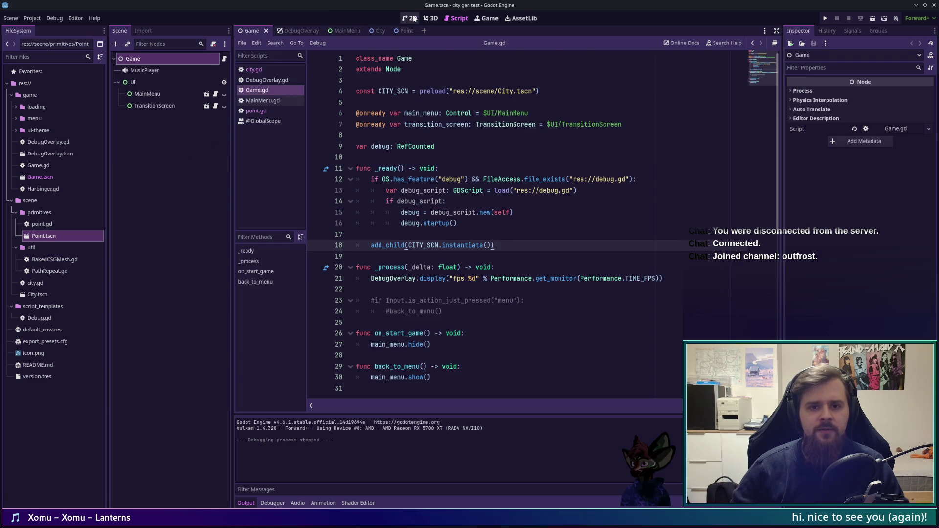
click(419, 18)
click(375, 32)
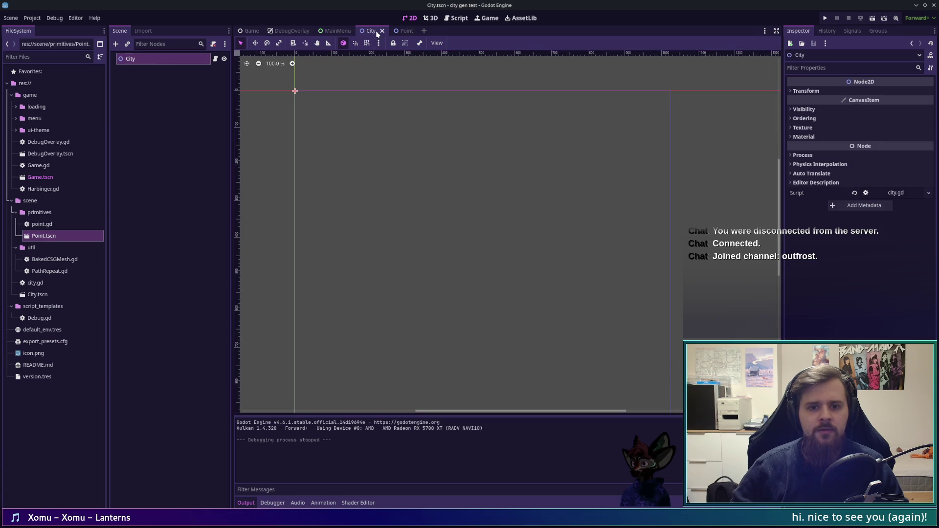
mouse_move(485, 277)
mouse_down()
mouse_move(518, 210)
mouse_move(486, 145)
mouse_move(527, 383)
mouse_up()
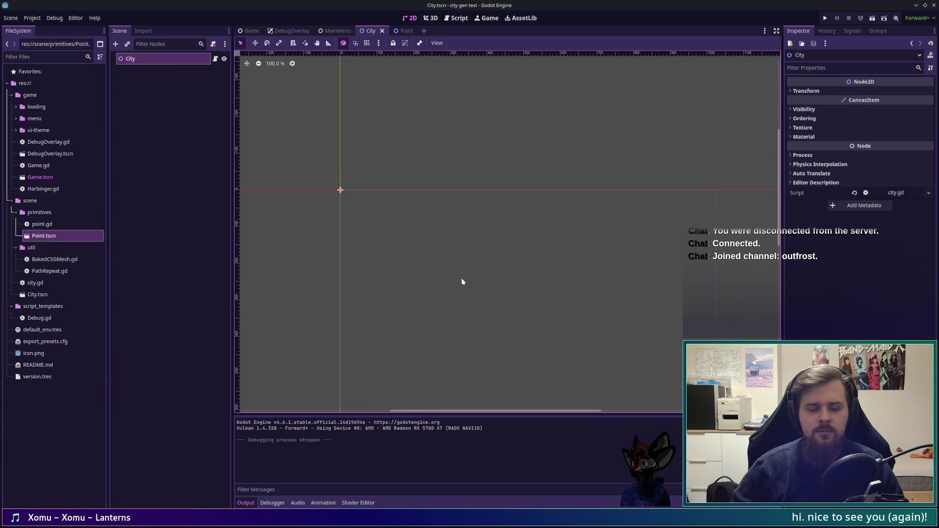
mouse_move(407, 267)
mouse_down()
mouse_move(627, 285)
mouse_move(594, 283)
mouse_move(411, 139)
mouse_move(423, 166)
mouse_move(614, 296)
mouse_move(583, 297)
mouse_up()
- Add a Camera2D child under the Game root node, save the scene and run it
click(250, 30)
right_click(146, 60)
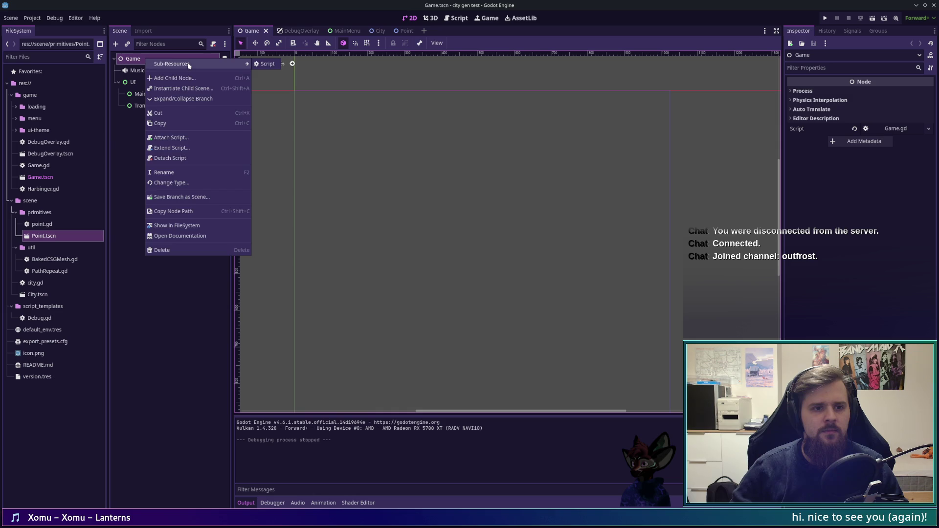
click(186, 79)
text(camera)
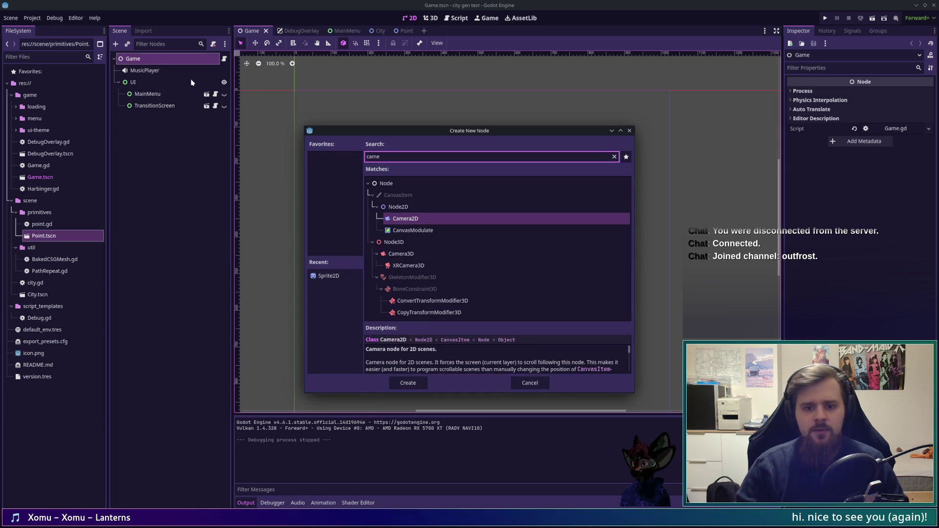
key(Return)
mouse_move(386, 174)
mouse_down()
mouse_move(601, 273)
mouse_move(537, 319)
mouse_up()
key(ctrl+s)
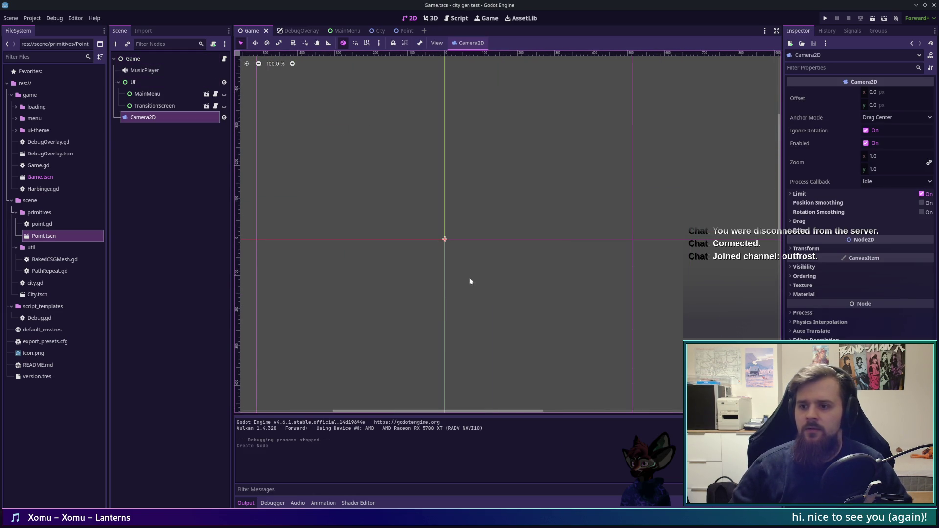
key(F5)
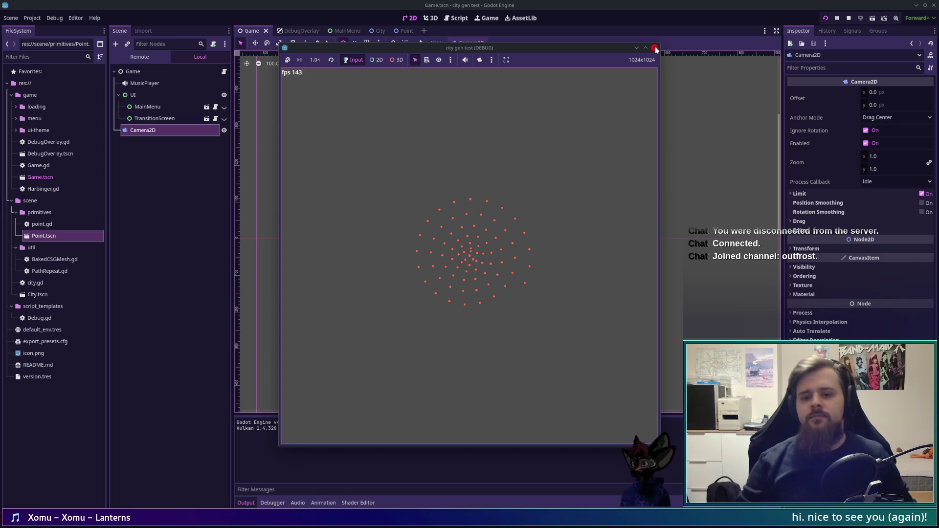
- Stop the running game and show Game.gd in the Script workspace
click(656, 49)
click(458, 18)
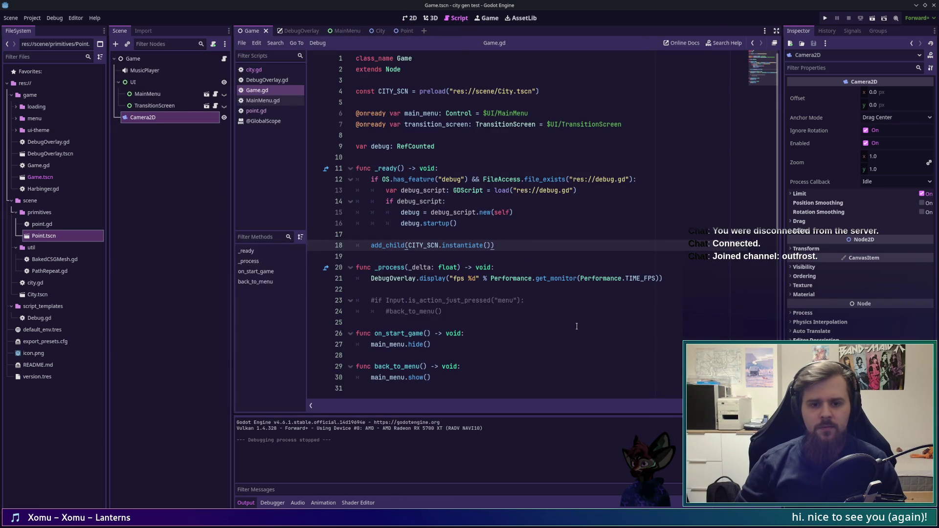
- In city.gd line 12, change the radius to 8.0 * i + 40.0 and run the game
click(254, 70)
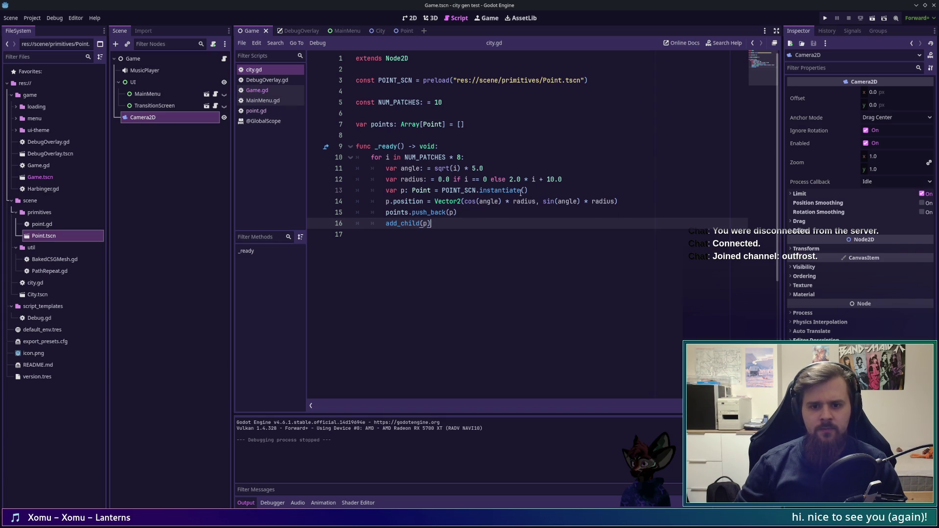
click(550, 179)
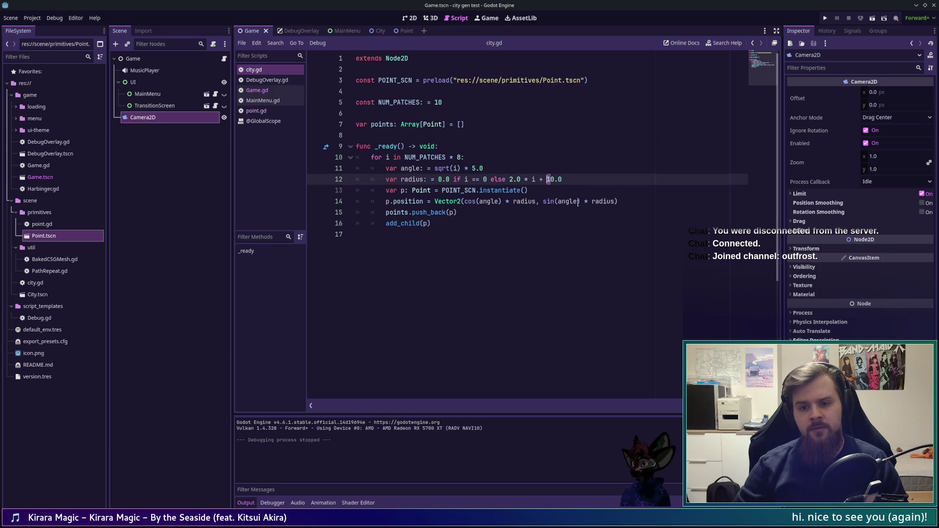
text(4)
double_click(513, 180)
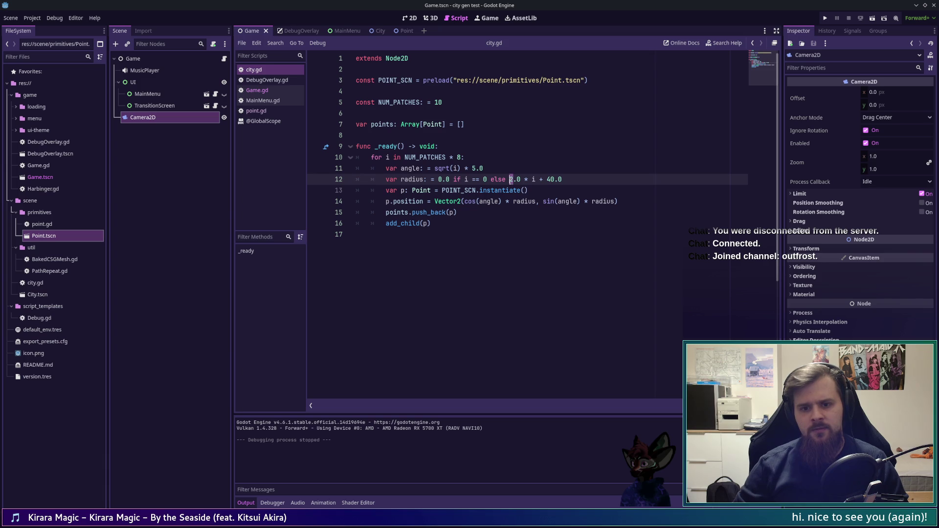
text(8)
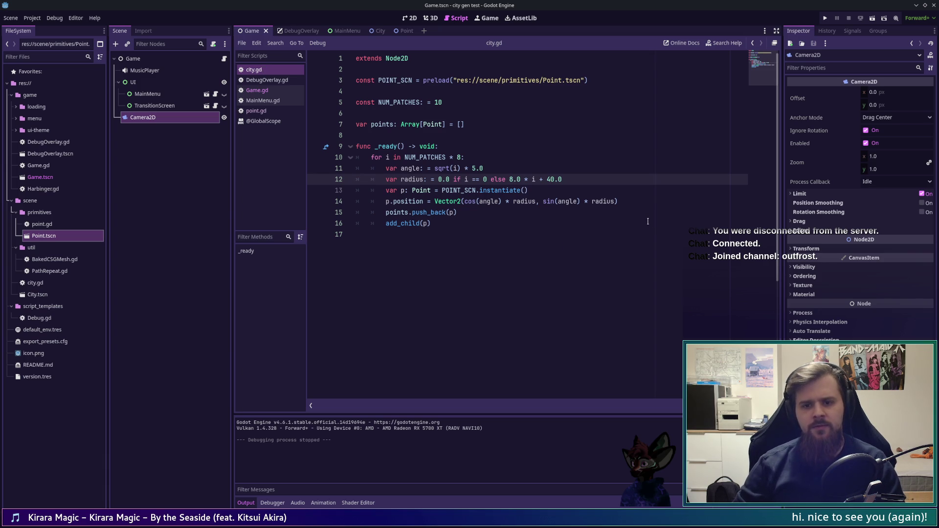
key(F5)
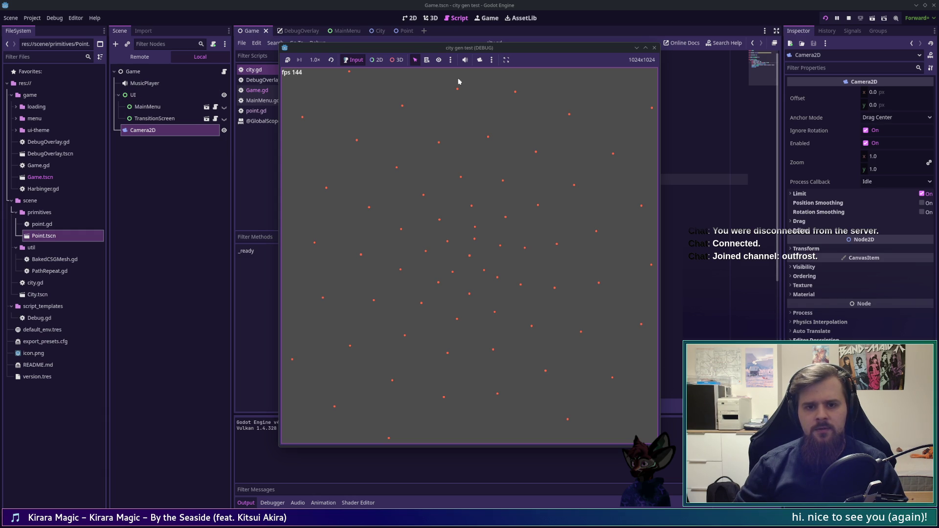
- Enable the game view's editor camera override and try maximizing, then restoring, the game window
click(479, 62)
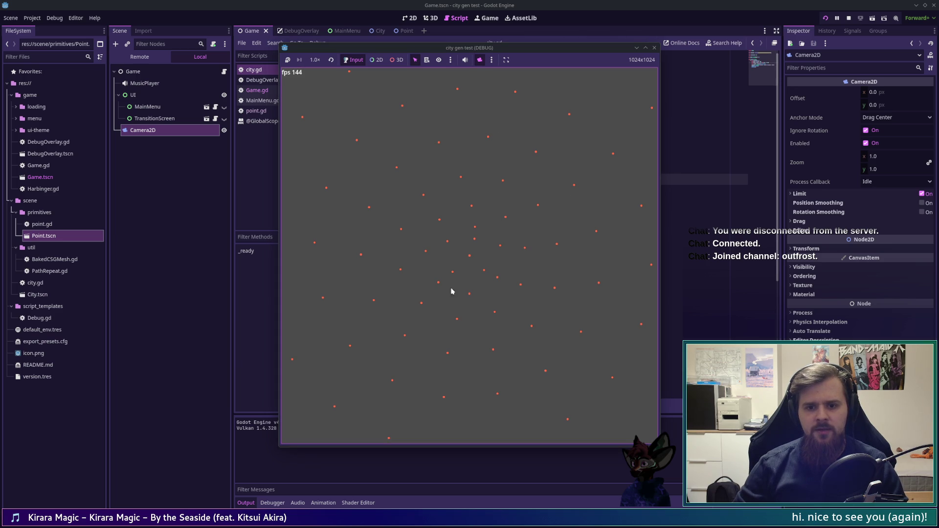
click(493, 60)
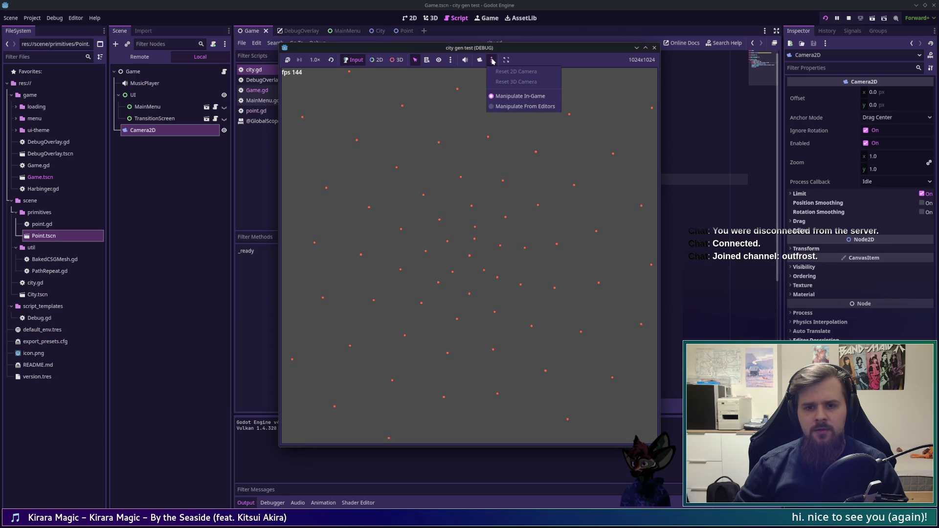
click(493, 60)
click(479, 60)
click(493, 60)
click(516, 72)
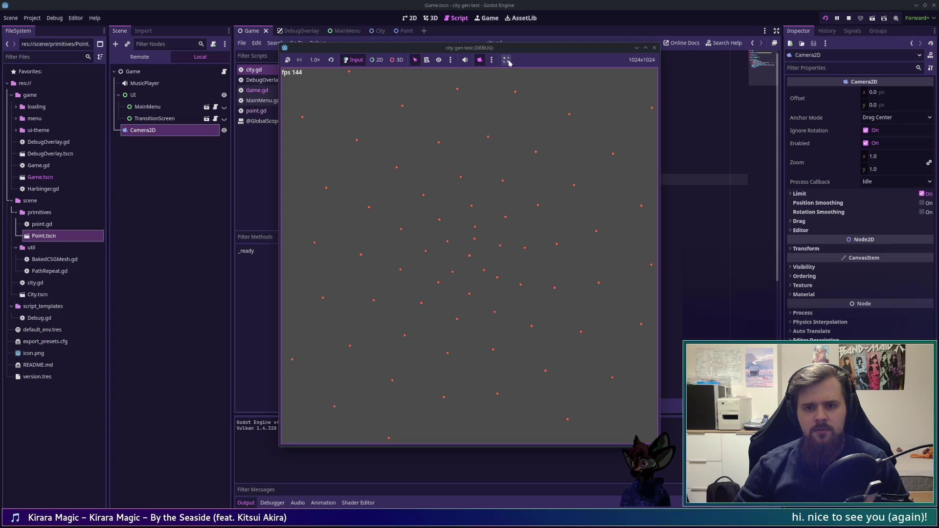
click(646, 48)
click(925, 5)
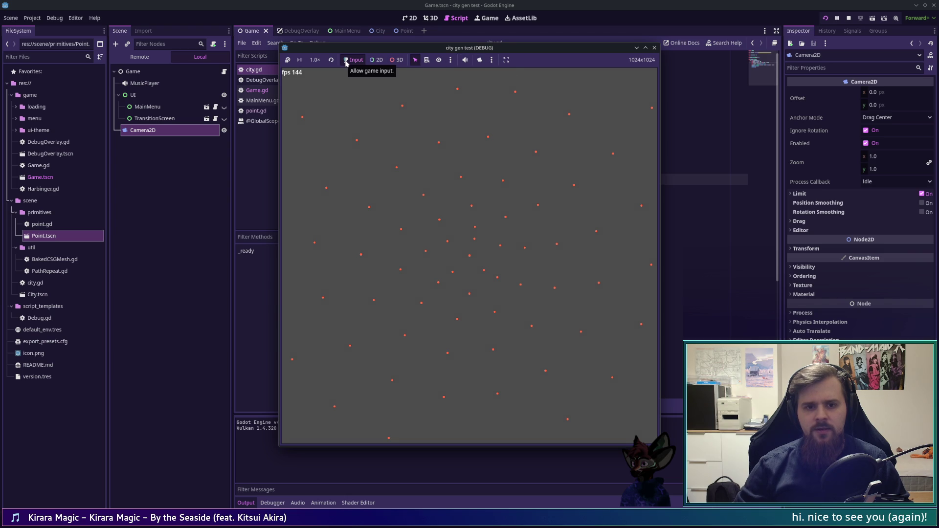
- Switch the game view to 2D mode, pan across the spread-out spiral, then stop the game
click(379, 60)
click(479, 60)
drag(596, 246, 571, 300)
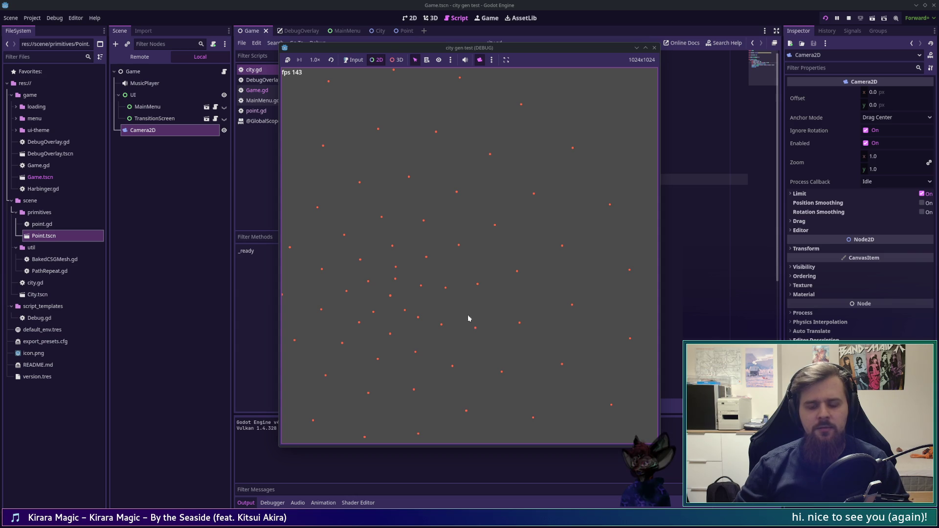
drag(479, 342, 562, 261)
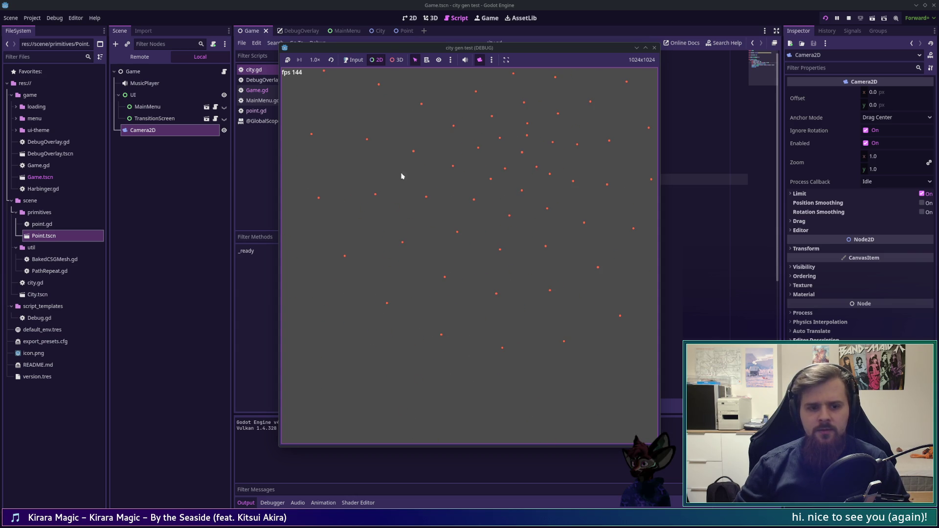
mouse_move(489, 435)
mouse_down()
mouse_move(565, 338)
mouse_move(478, 269)
mouse_move(514, 308)
mouse_move(484, 253)
mouse_up()
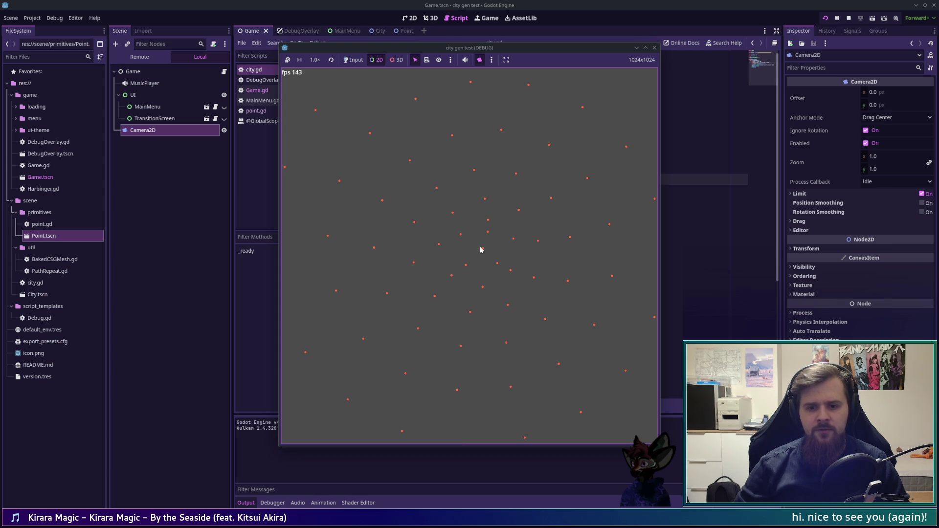
drag(482, 251, 507, 332)
mouse_move(377, 287)
mouse_down()
mouse_move(336, 145)
mouse_move(545, 119)
mouse_move(585, 237)
mouse_move(496, 260)
mouse_move(470, 252)
mouse_move(482, 331)
mouse_move(515, 310)
mouse_move(472, 247)
mouse_up()
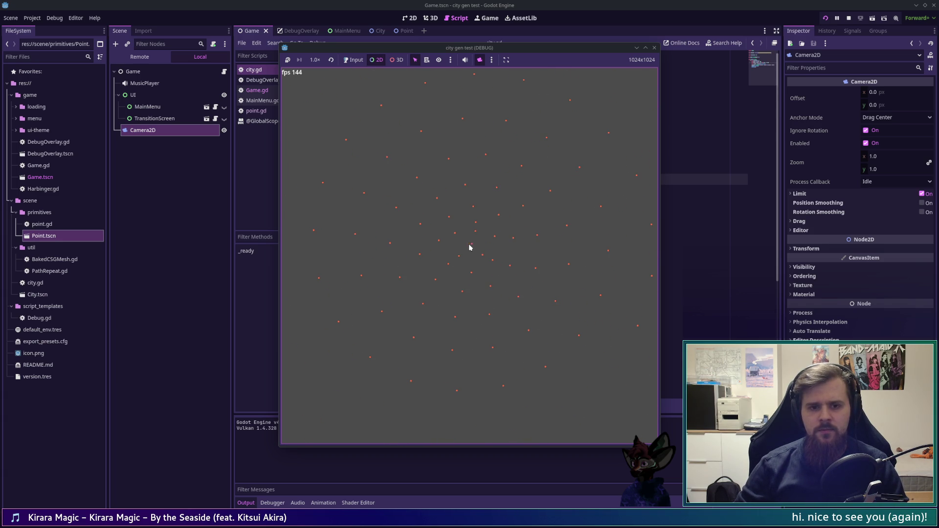
click(655, 47)
- Change line 12's radius to 6.0 * i + 30.0 and run the game
click(550, 179)
key(BackSpace)
text(30.0)
click(512, 179)
key(BackSpace)
text(6.0 * i + 30.0)
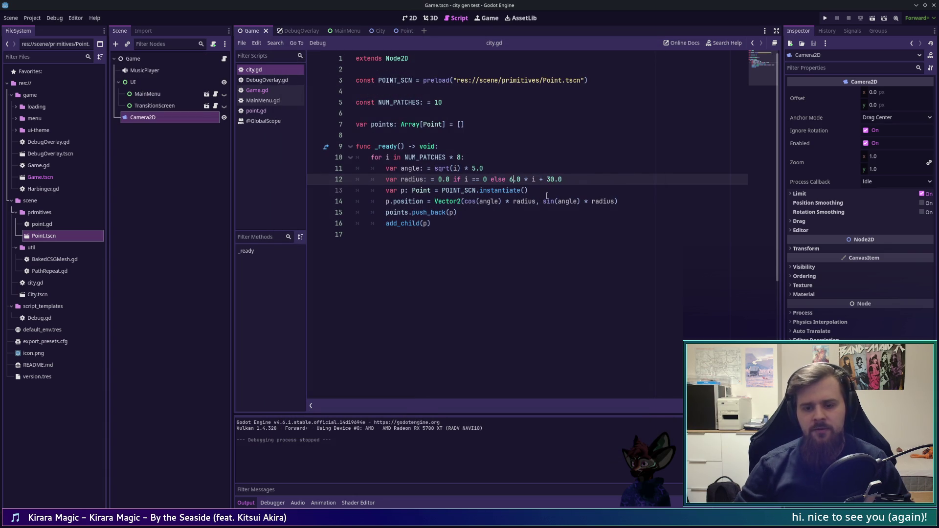
key(F5)
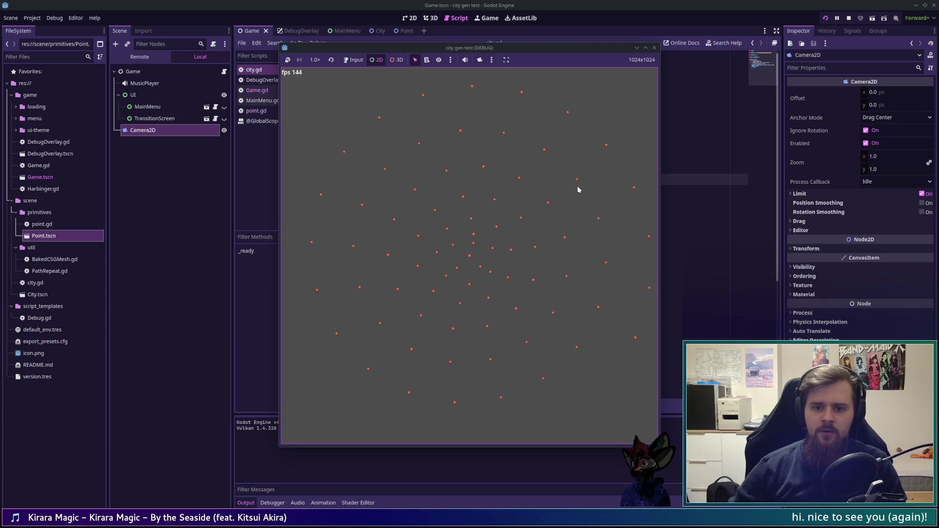
- Relaunch the game a few times to check the spiral, closing each run
click(654, 47)
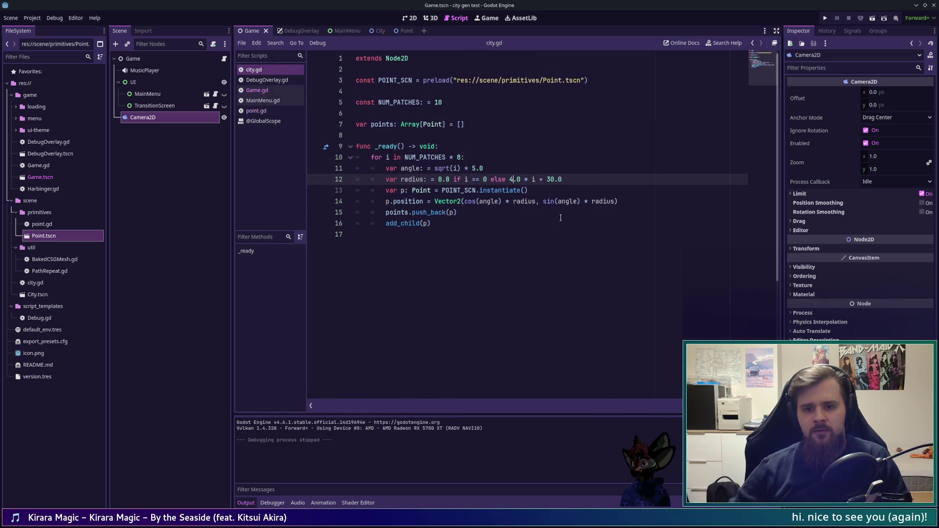
key(F5)
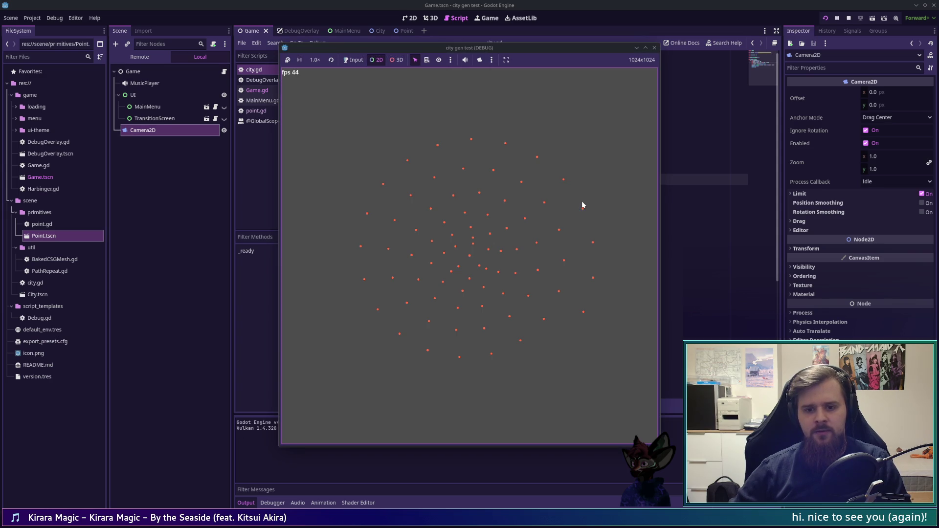
click(654, 47)
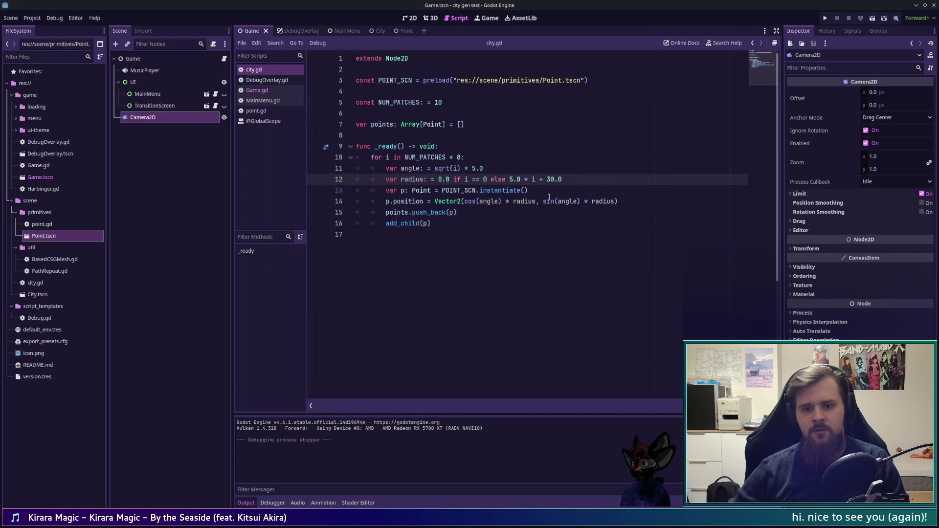
key(F5)
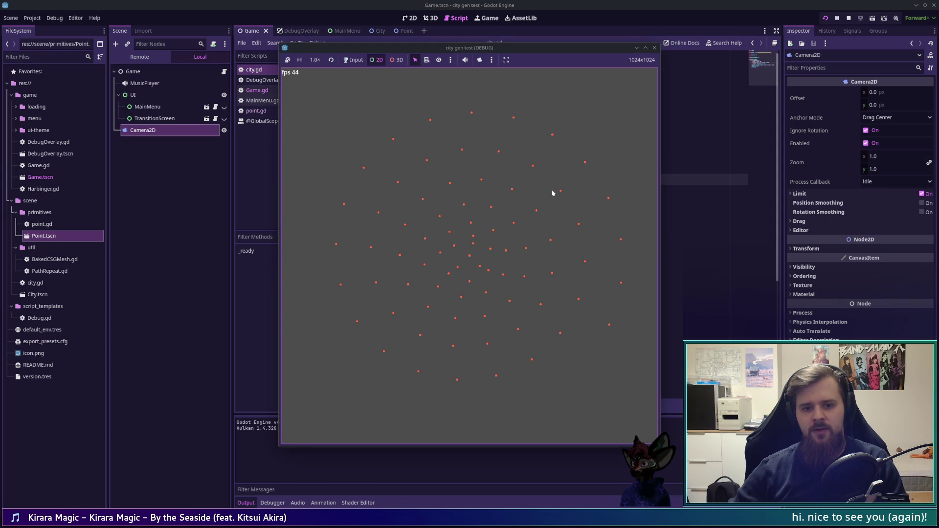
click(654, 48)
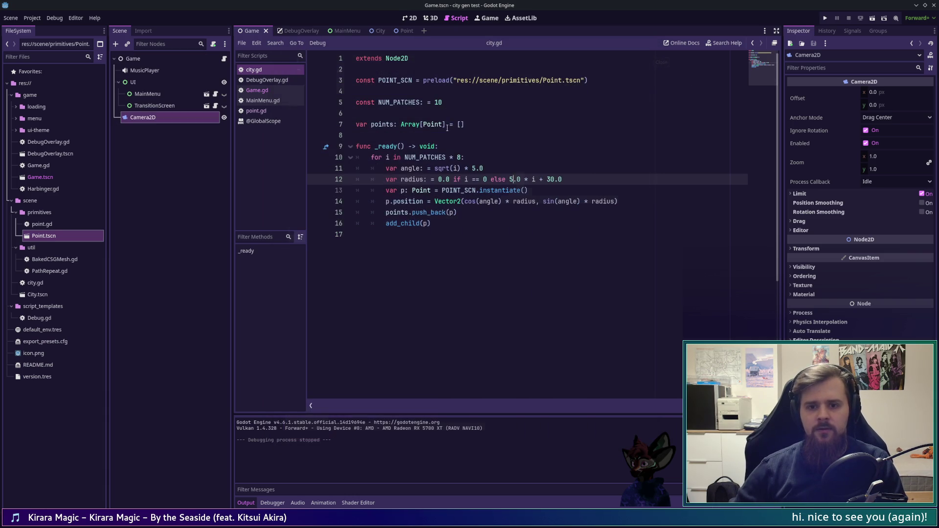
- Set NUM_PATCHES to 8 on line 5, keep the 6.0 multiplier, then run and stop the game
double_click(446, 103)
text(8)
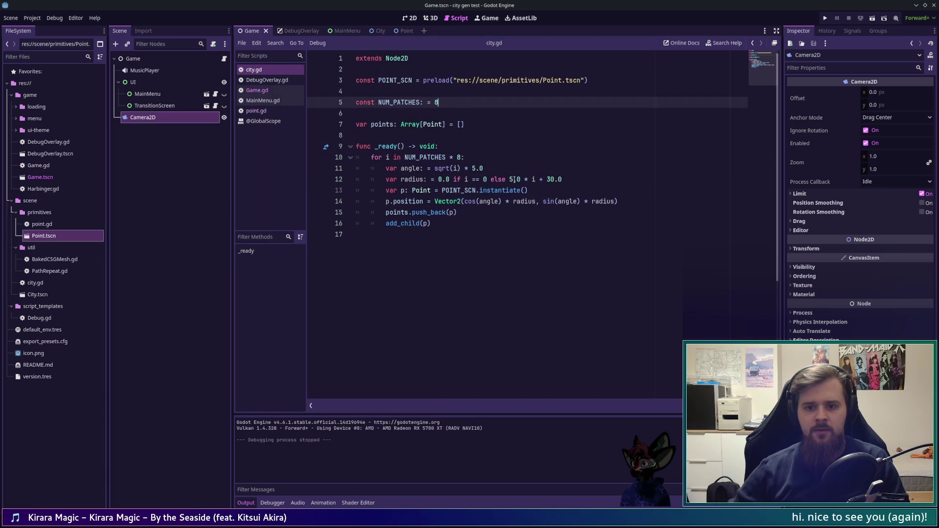
double_click(512, 179)
text(6)
key(F5)
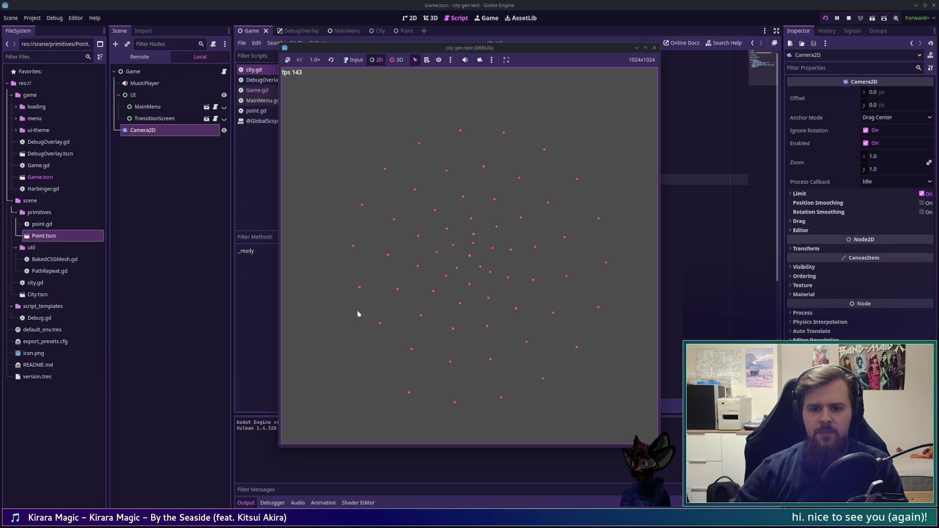
click(655, 50)
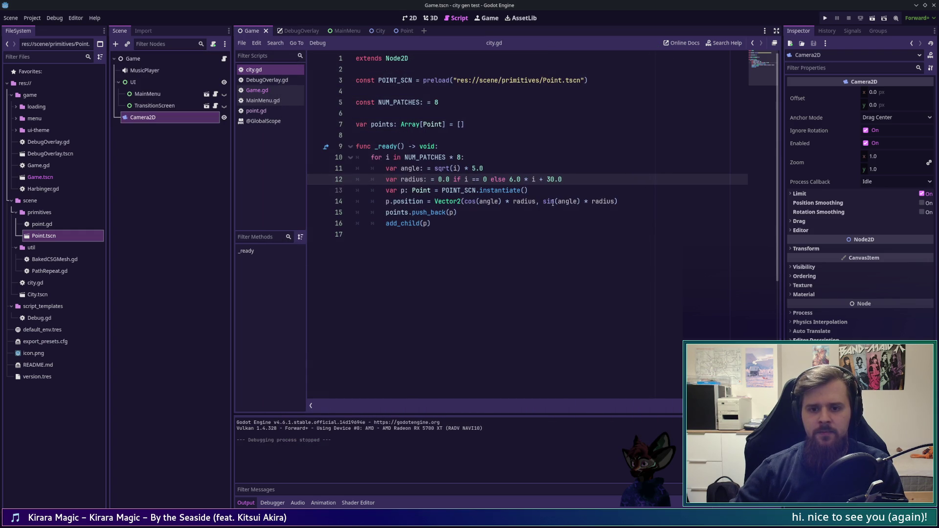
key(alt+Tab)
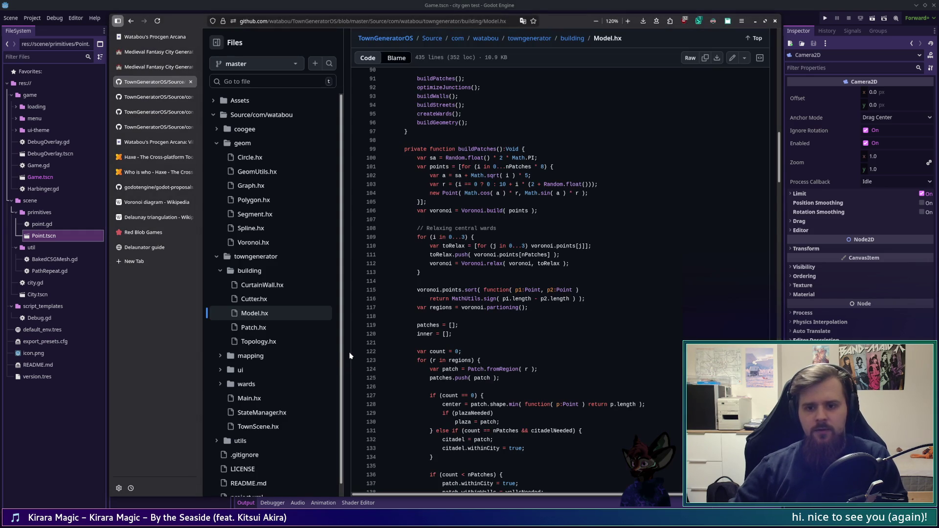
- Examine the '2 + Random.float()' radius term on Model.hx line 103, then return to Godot
drag(531, 184, 590, 185)
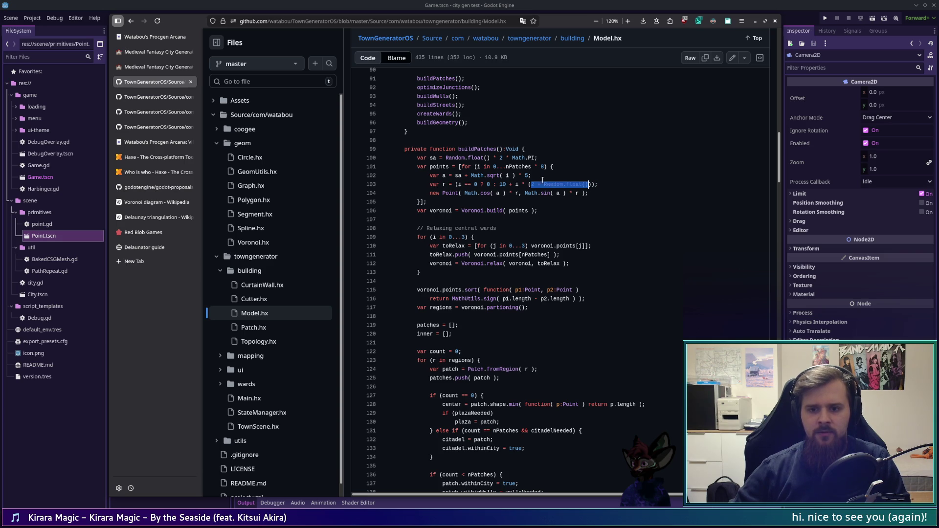
click(590, 184)
mouse_move(531, 185)
mouse_down()
mouse_move(581, 185)
mouse_move(512, 185)
mouse_move(532, 186)
mouse_up()
click(532, 186)
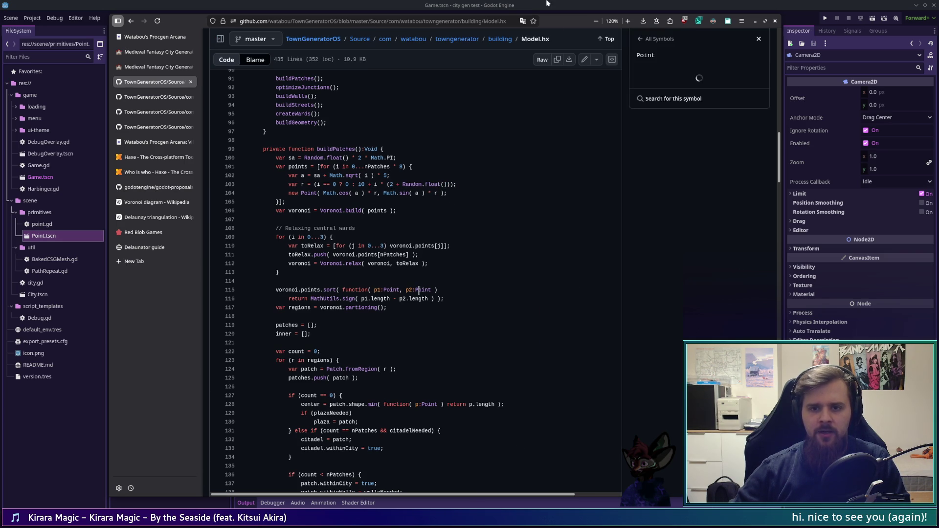
click(759, 38)
click(265, 10)
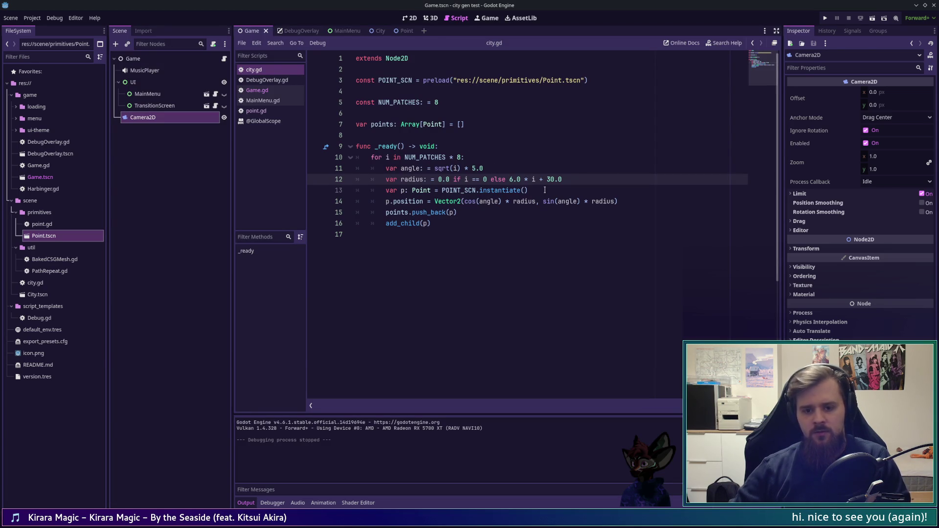
- Insert an opening '(randf()' term at the start of line 12's radius expression
text(()
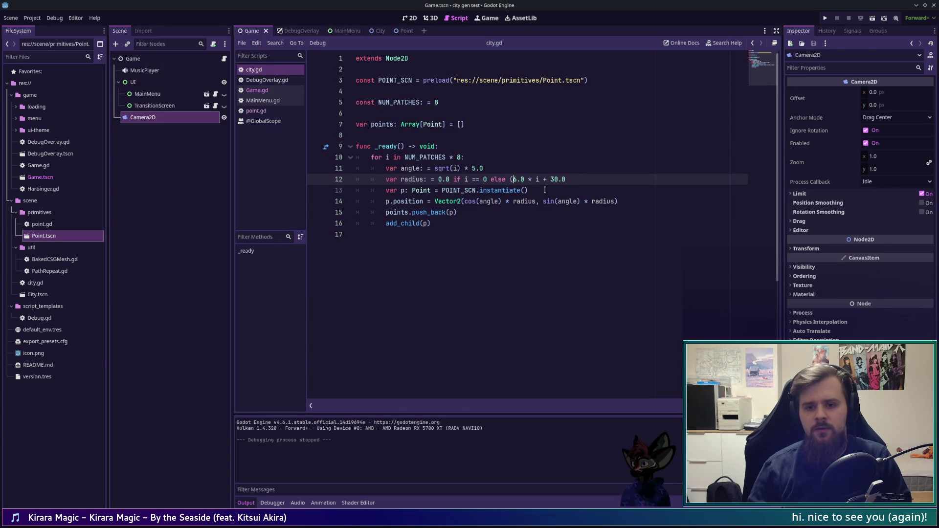
key(Left)
text(R)
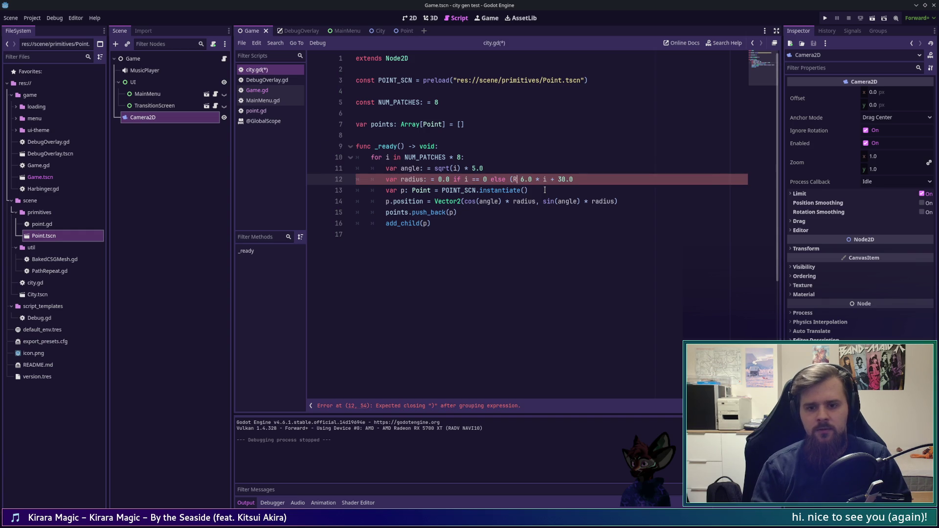
text(andom)
key(BackSpace)
key(BackSpace)
key(BackSpace)
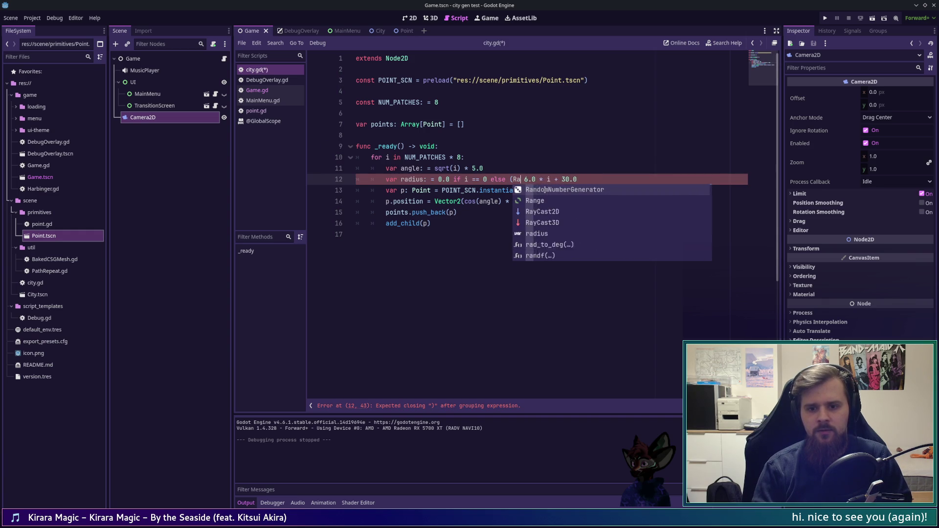
text(randf)
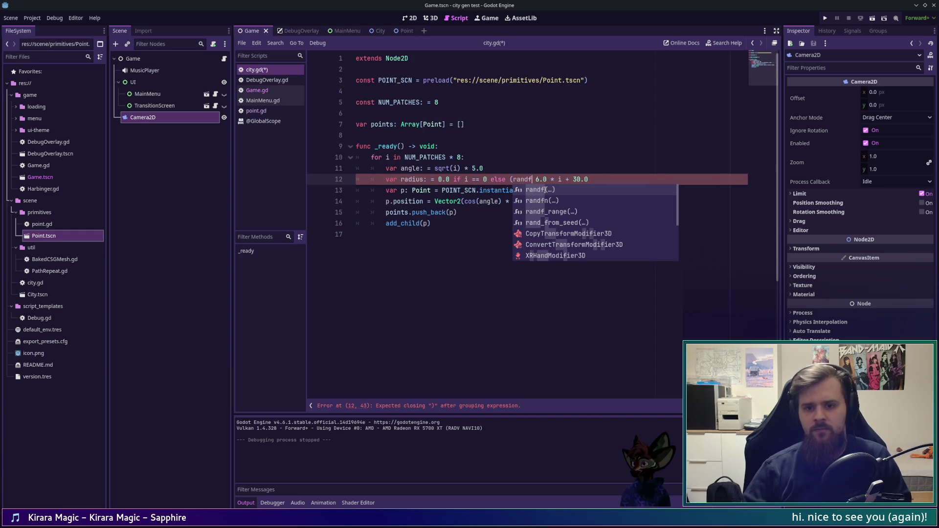
key(Return)
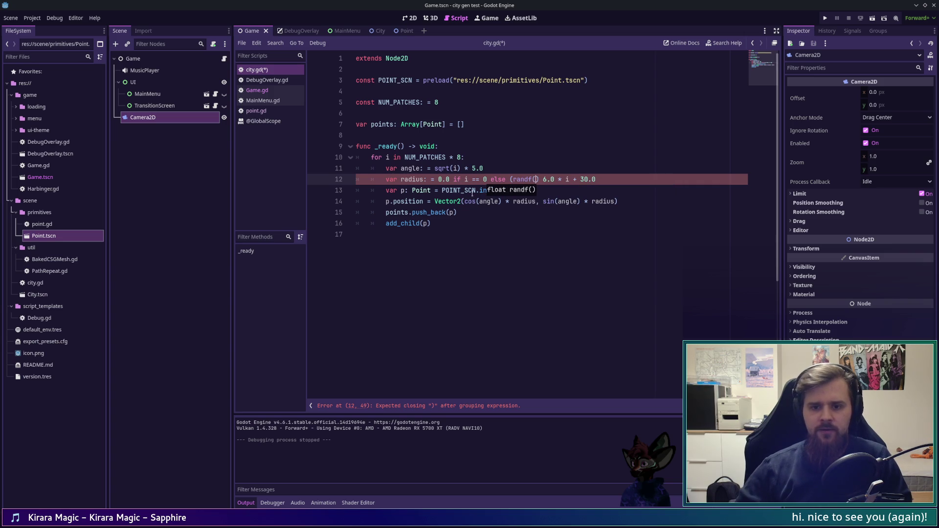
ctrl+click(521, 179)
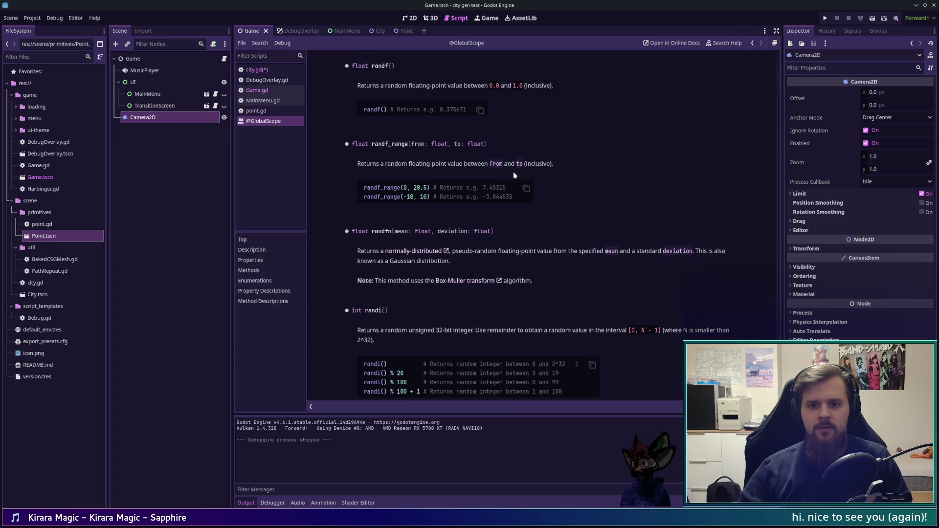
scroll(528, 191, up, 4)
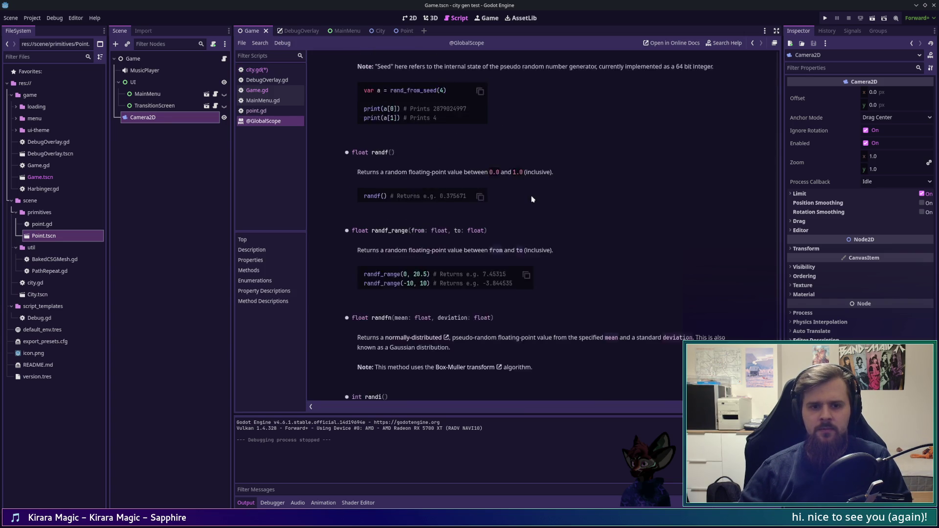
scroll(519, 191, up, 4)
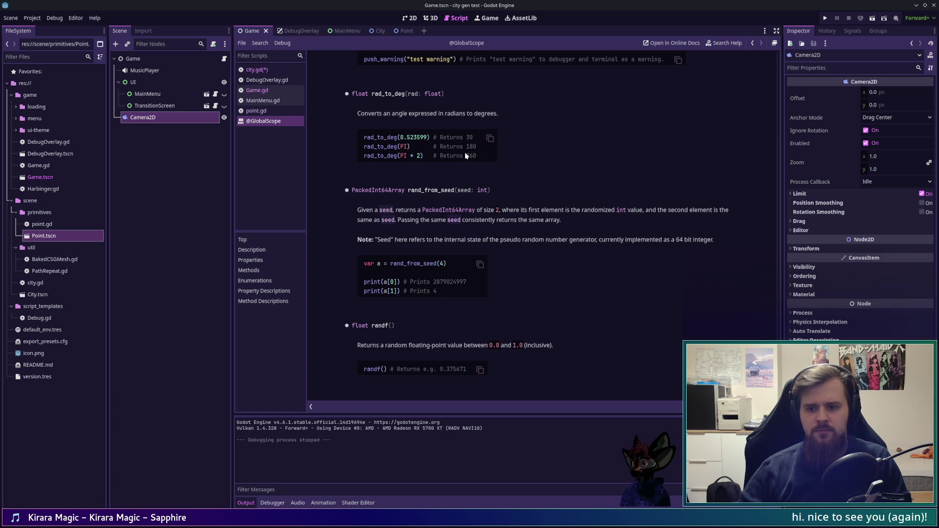
scroll(463, 154, down, 6)
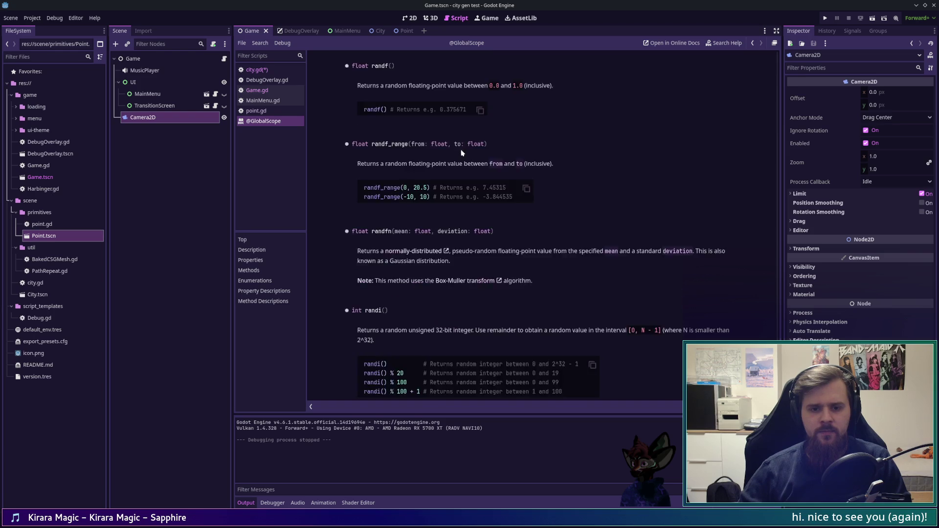
scroll(459, 149, down, 4)
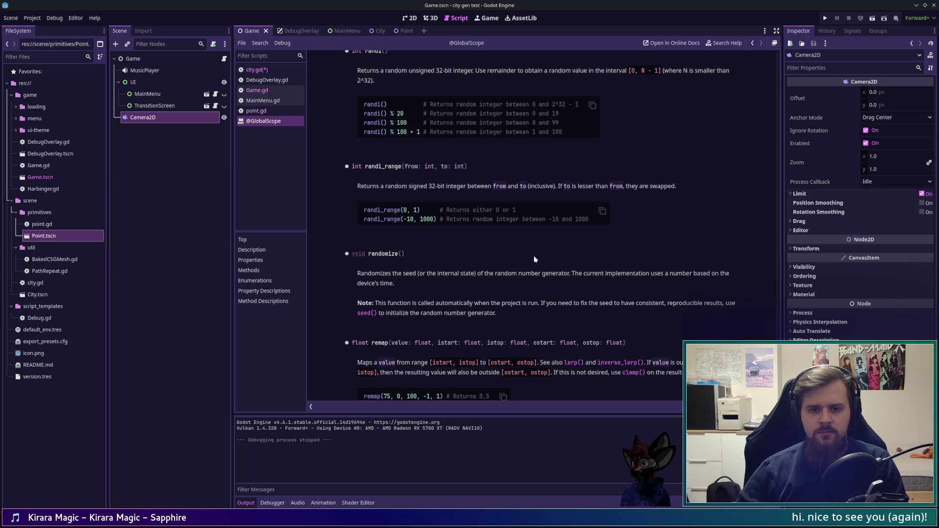
scroll(540, 254, up, 3)
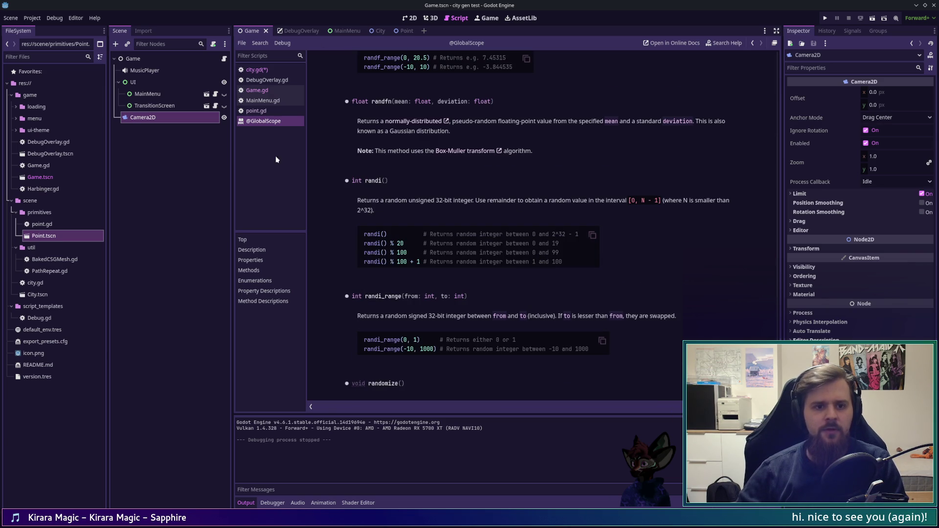
click(265, 70)
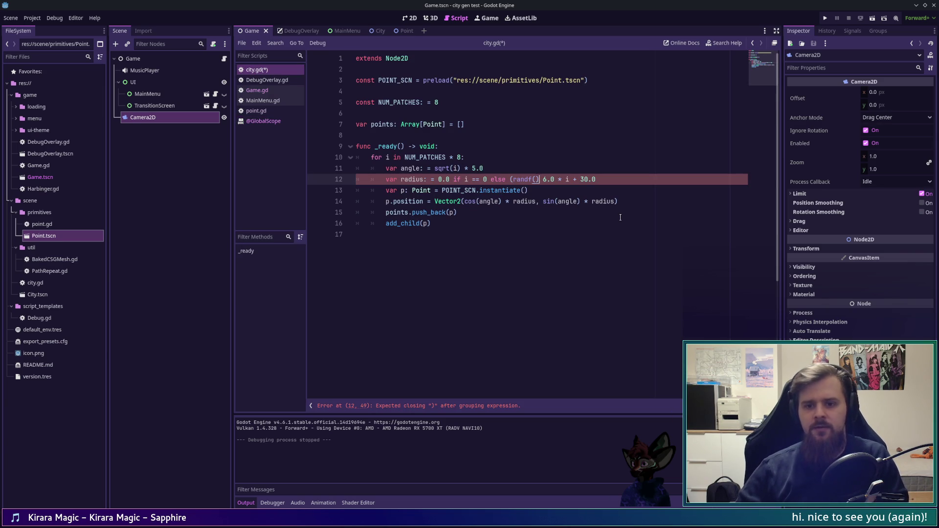
- Complete the random term as (randf() + 6.0), then run and close the game
text(*)
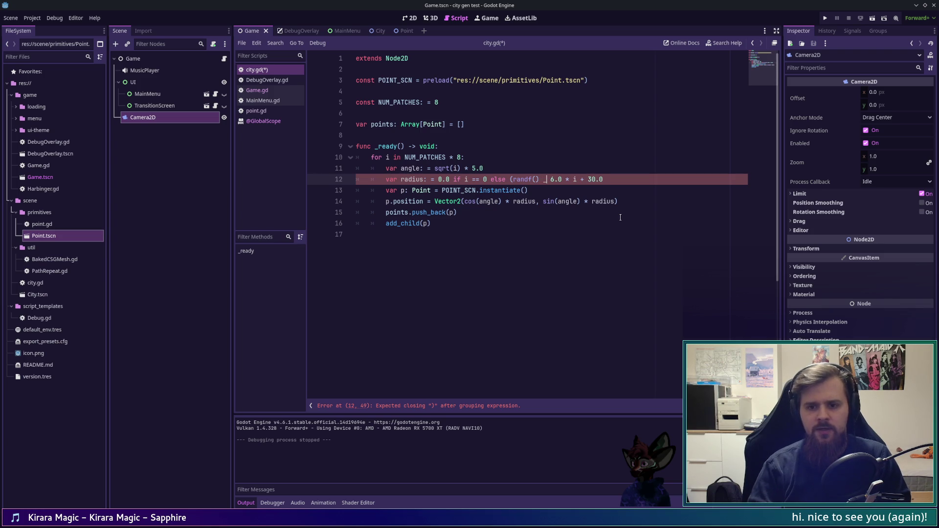
key(BackSpace)
text(+)
key(Right)
key(Right)
key(Right)
text())
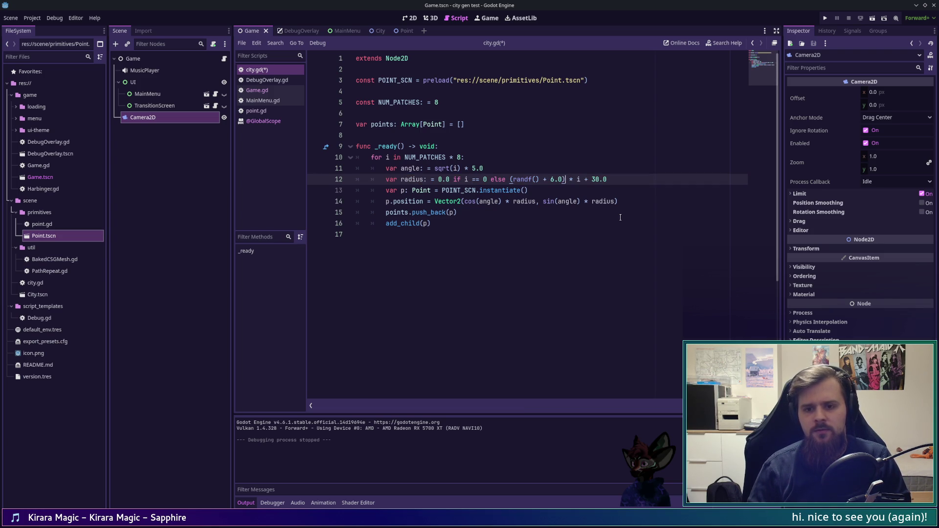
key(F5)
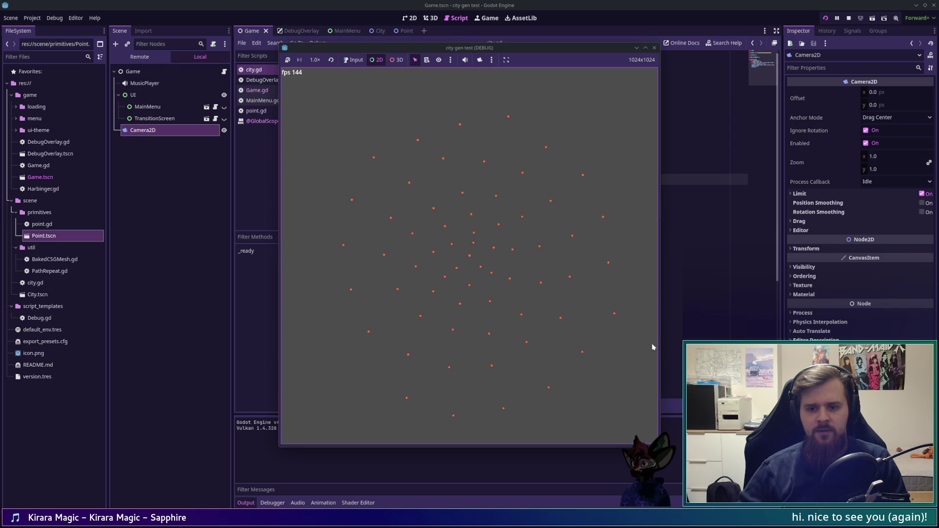
click(656, 48)
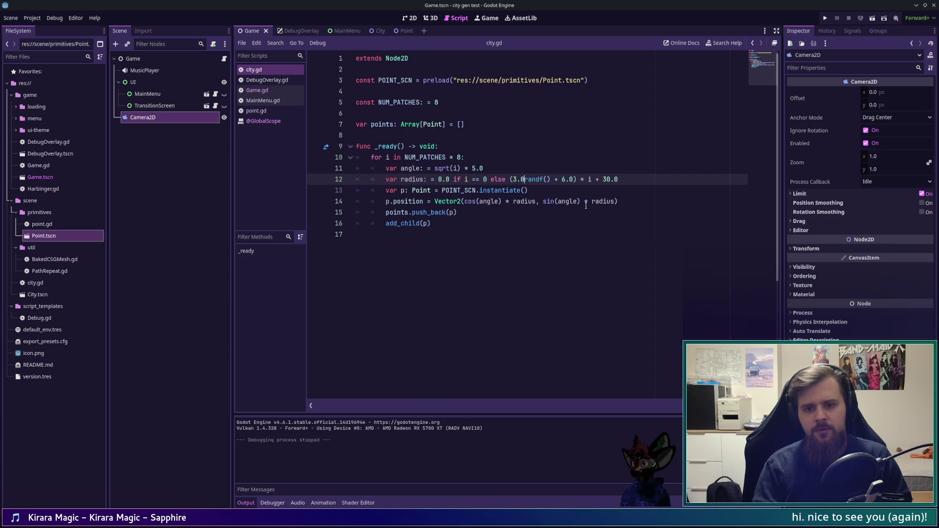
- Rerun the game for new random layouts, pan its camera to inspect the points, then stop
key(F5)
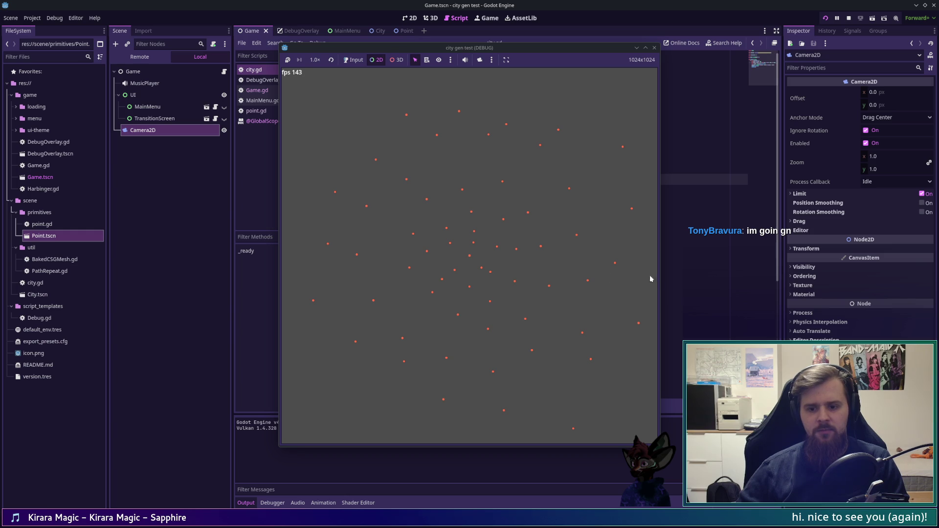
key(F5)
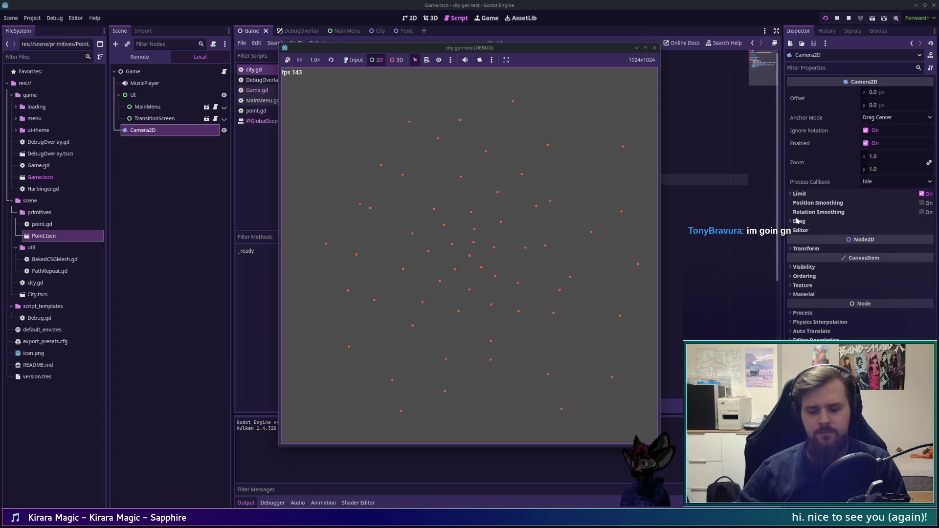
key(F12)
key(F12)
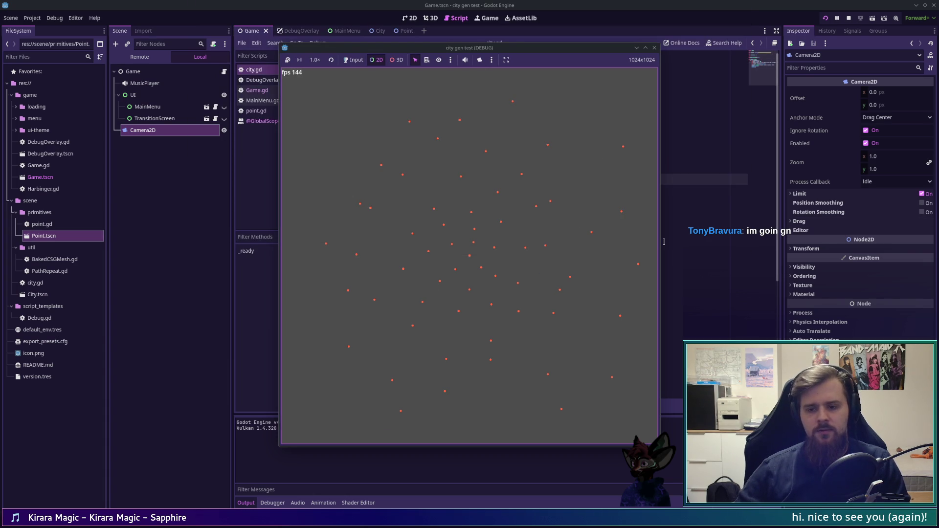
click(480, 60)
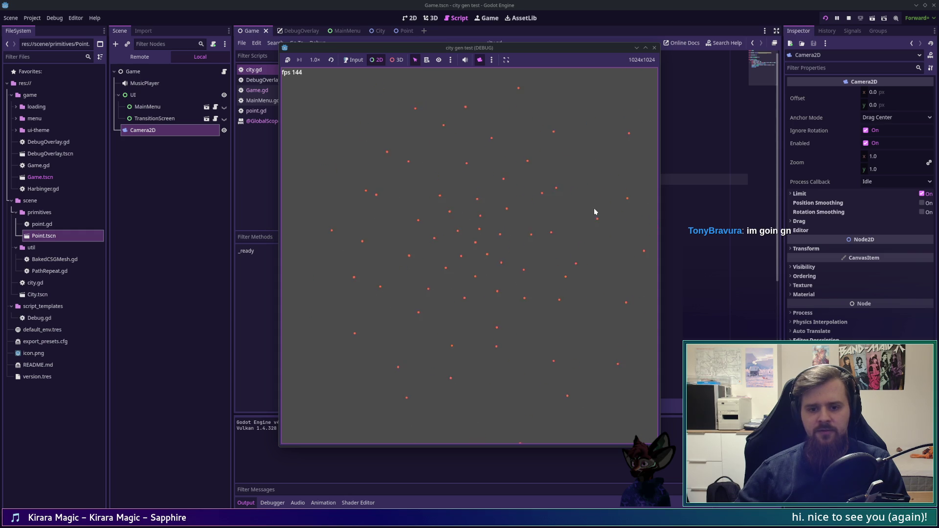
drag(570, 219, 569, 169)
click(655, 47)
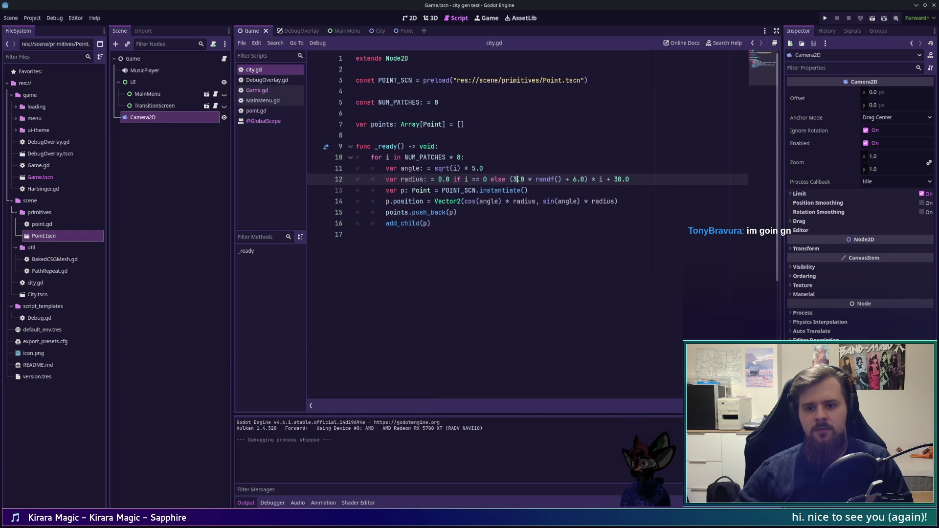
- Edit line 12 to (2.0 * randf() + 5.0) * i + 20.0, then run and stop the game
key(Down)
click(571, 179)
key(Delete)
text(5)
click(514, 179)
key(Delete)
text(2)
key(F5)
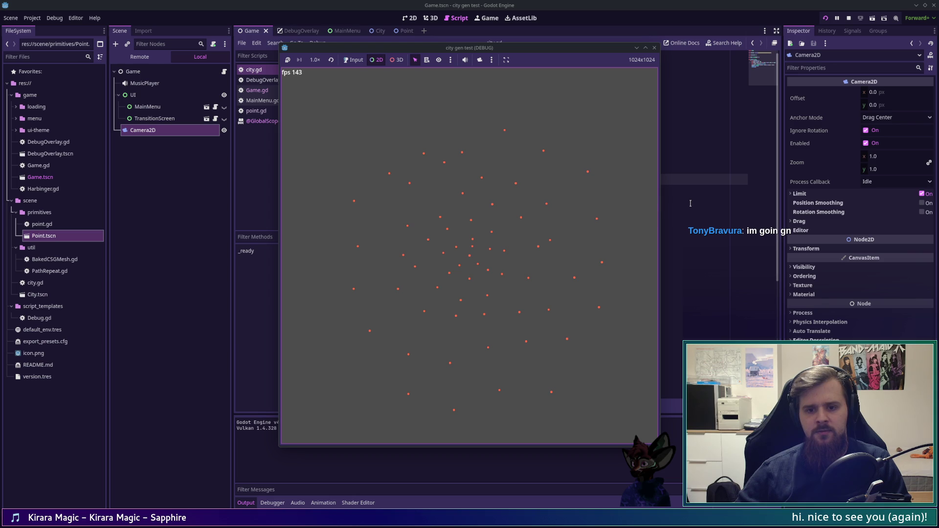
click(655, 47)
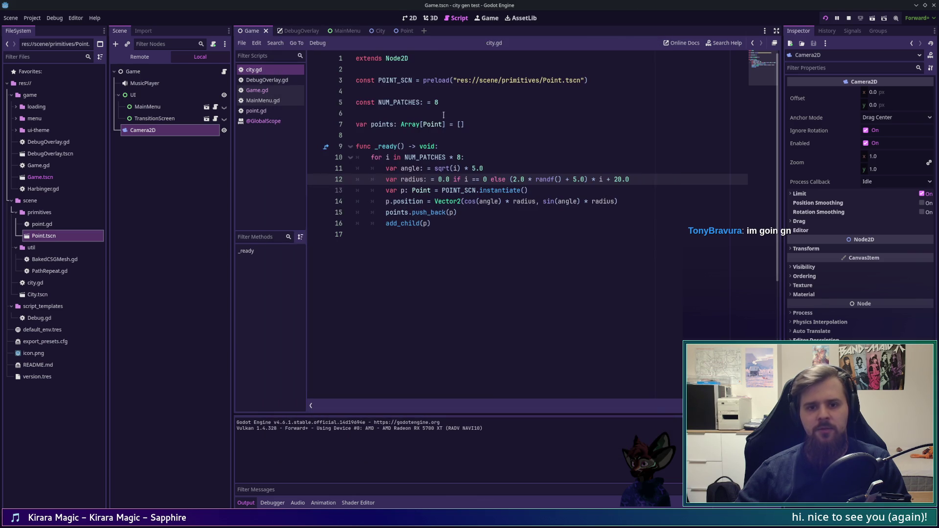
- Set NUM_PATCHES to 5 and run the game to view the result
click(441, 103)
key(BackSpace)
text(5)
key(F5)
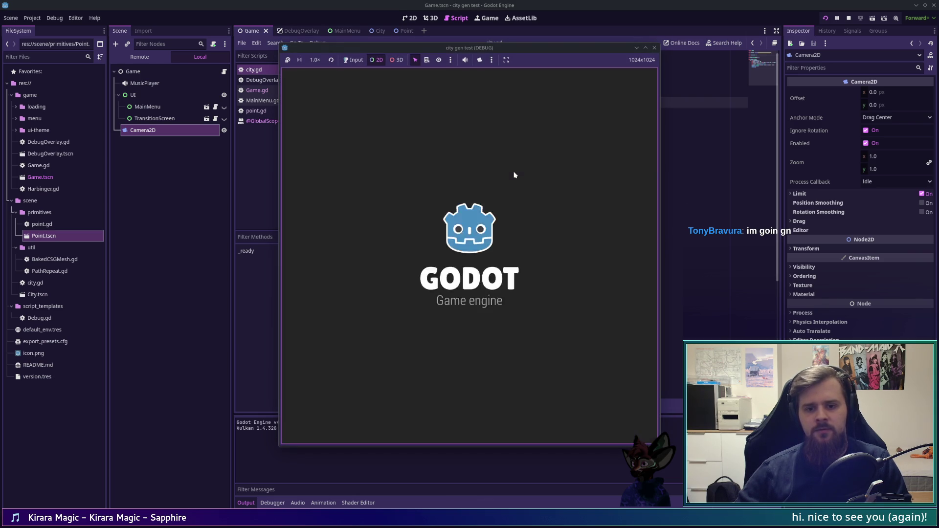
click(654, 48)
- Change line 12's radius offset to 6.0 and constant to 30.0, then run the game twice
click(515, 179)
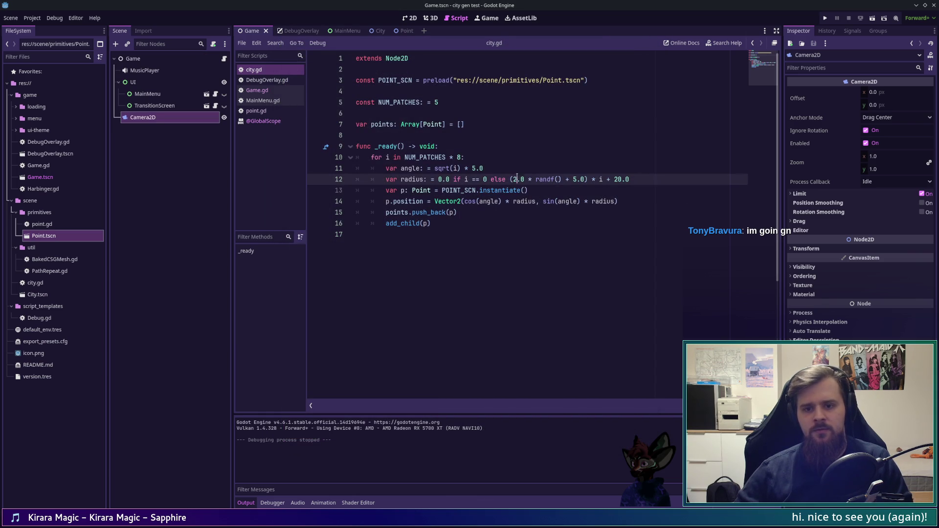
click(576, 179)
key(BackSpace)
text(6)
click(618, 180)
key(BackSpace)
text(3)
key(F5)
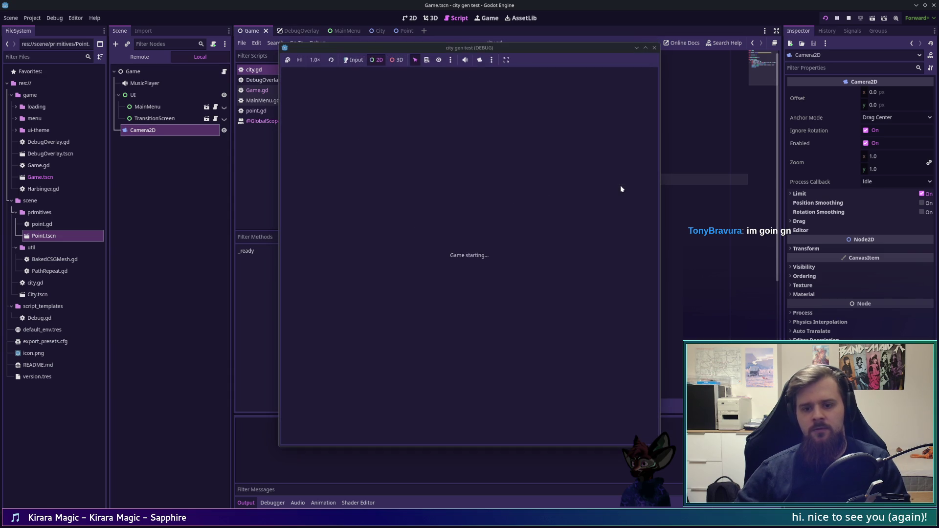
key(F8)
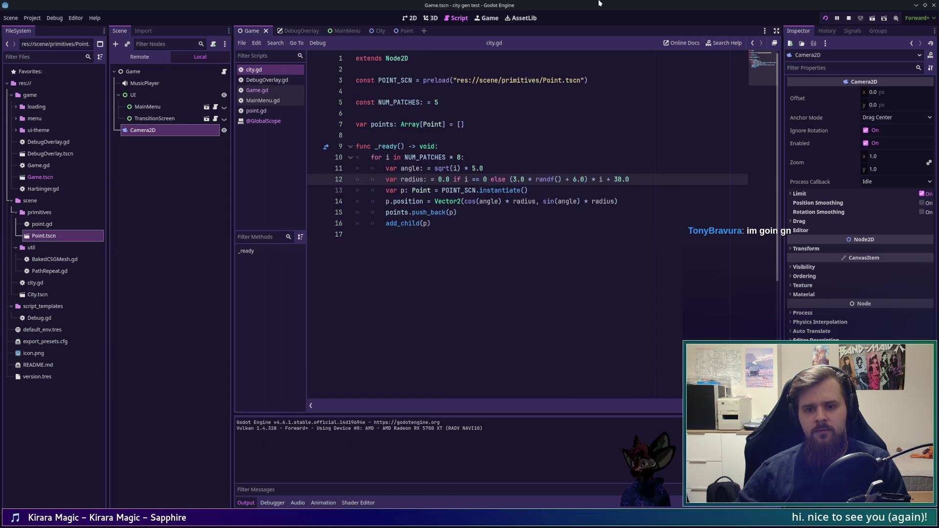
key(F5)
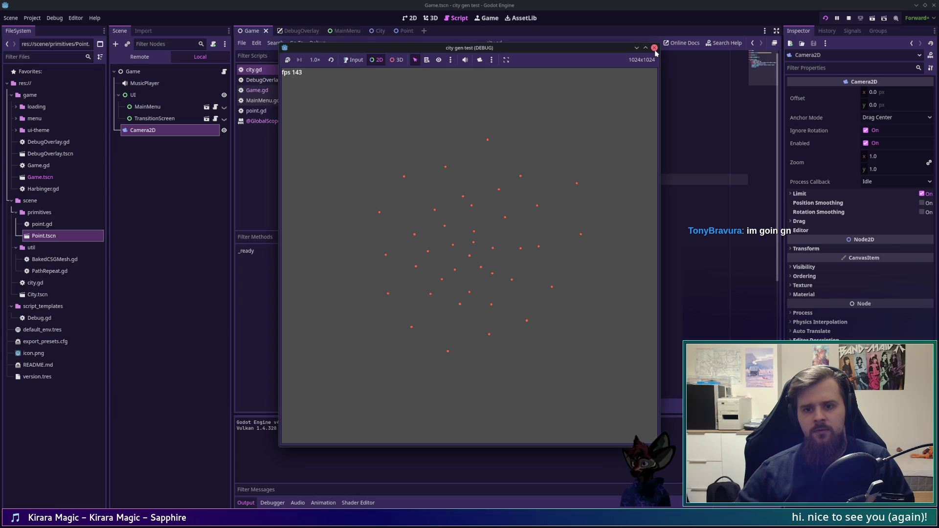
key(F8)
- Make the radius (4.0 * randf() + 8.0) * i + 30.0 and rerun the game for several layouts
double_click(576, 179)
text(8)
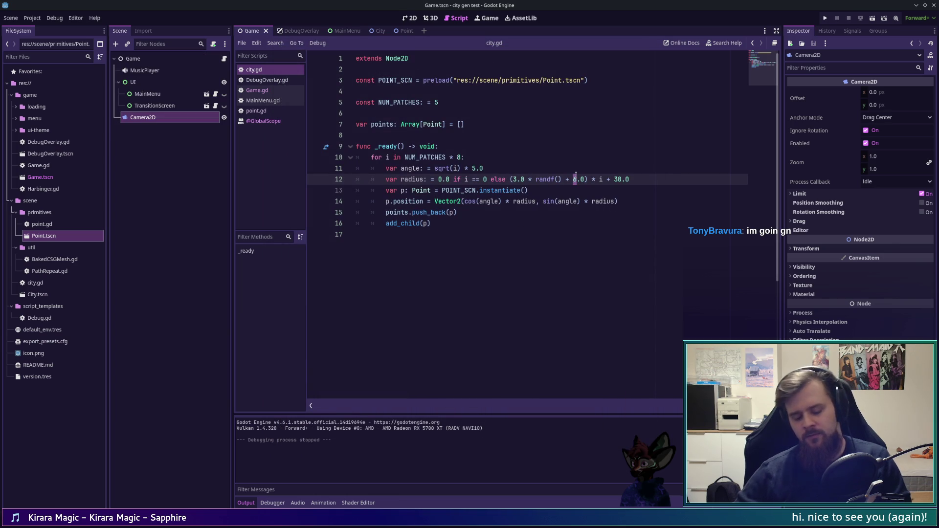
double_click(514, 179)
text(4)
key(F5)
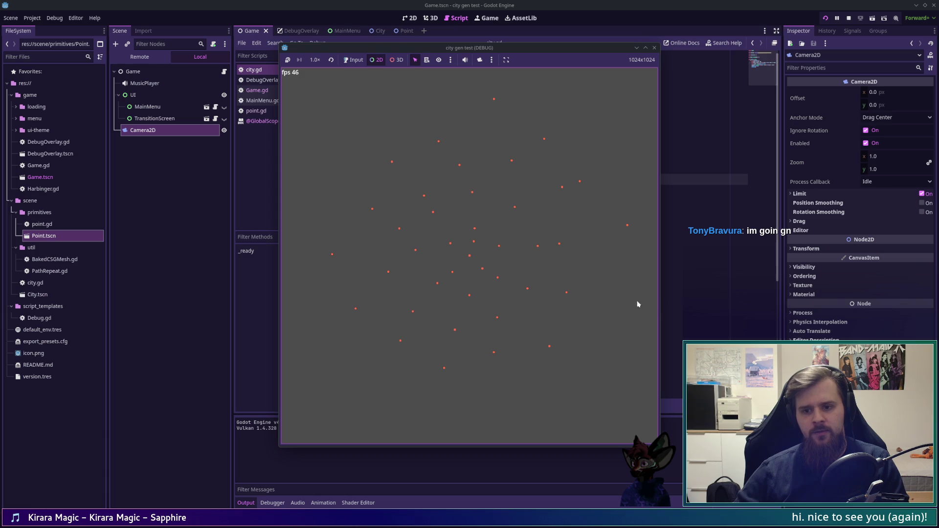
click(494, 77)
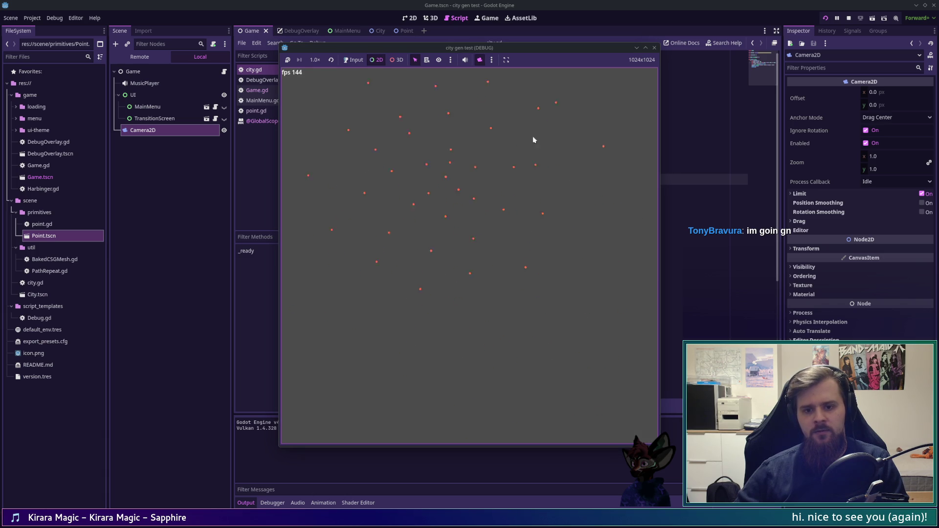
key(F5)
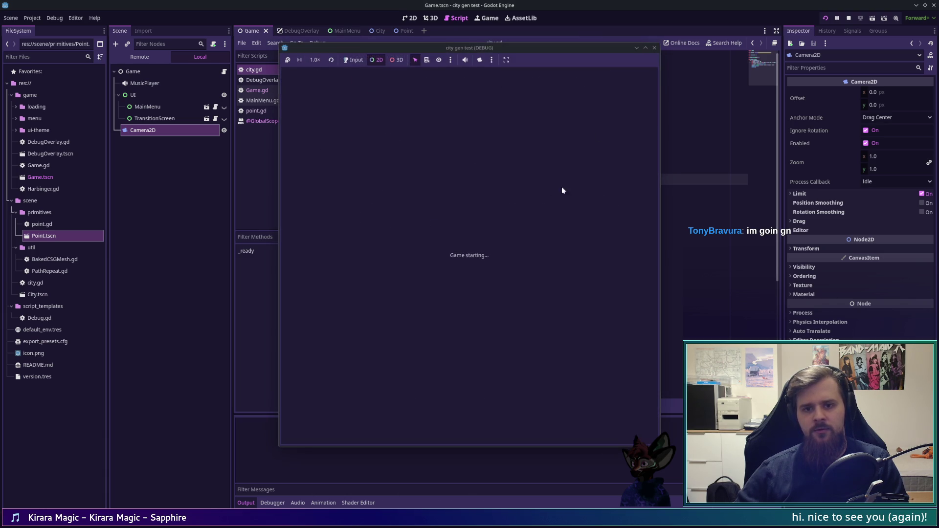
click(480, 63)
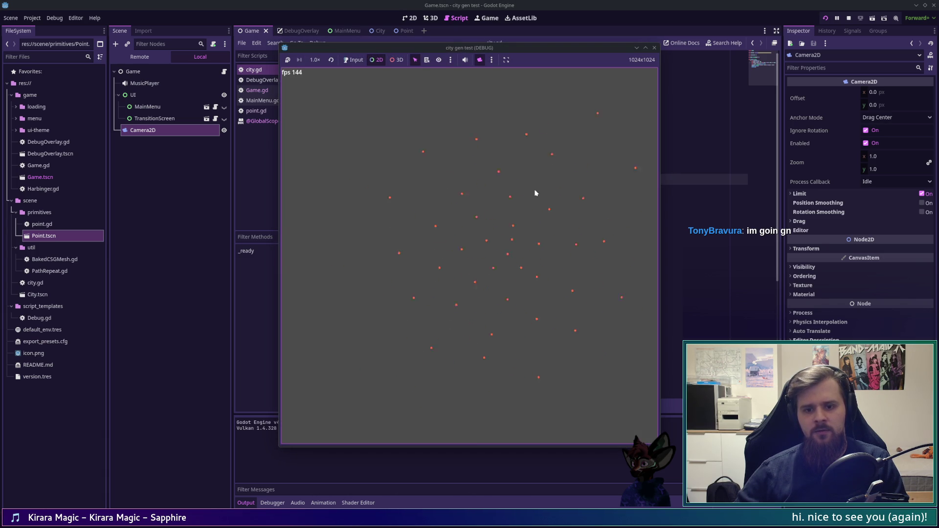
key(F5)
click(480, 59)
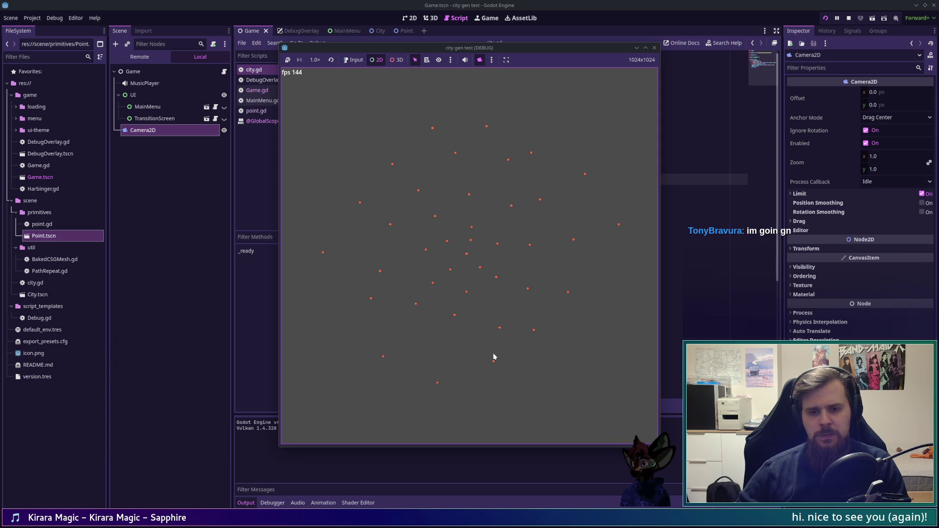
key(F8)
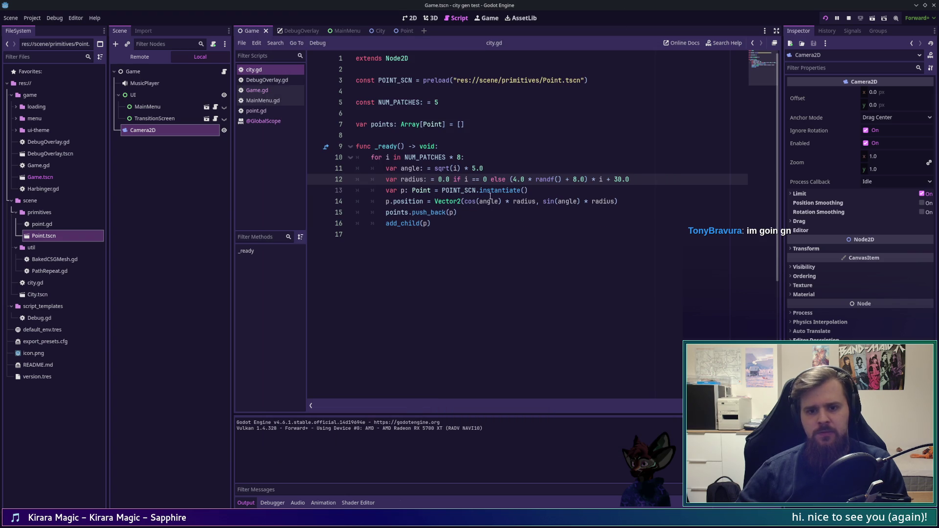
- Rerun the game several more times to compare random spiral layouts
click(474, 168)
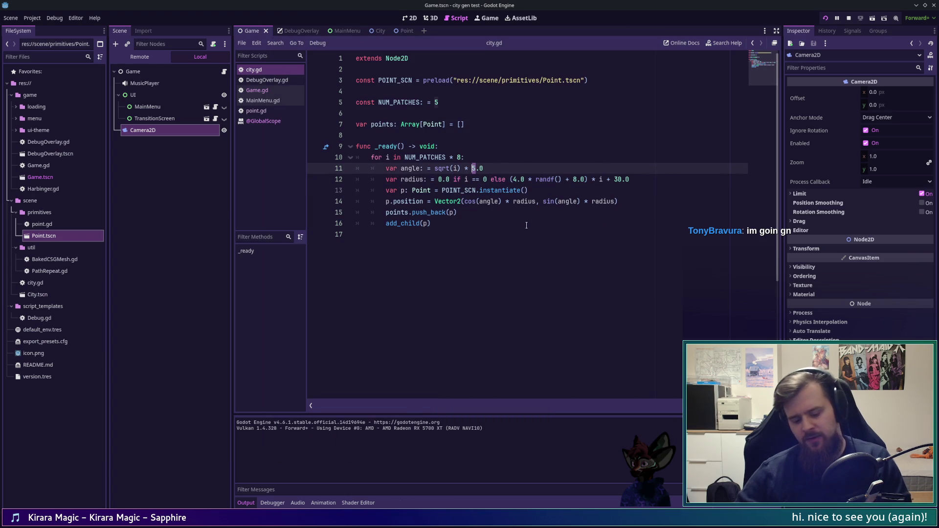
text(6)
key(F5)
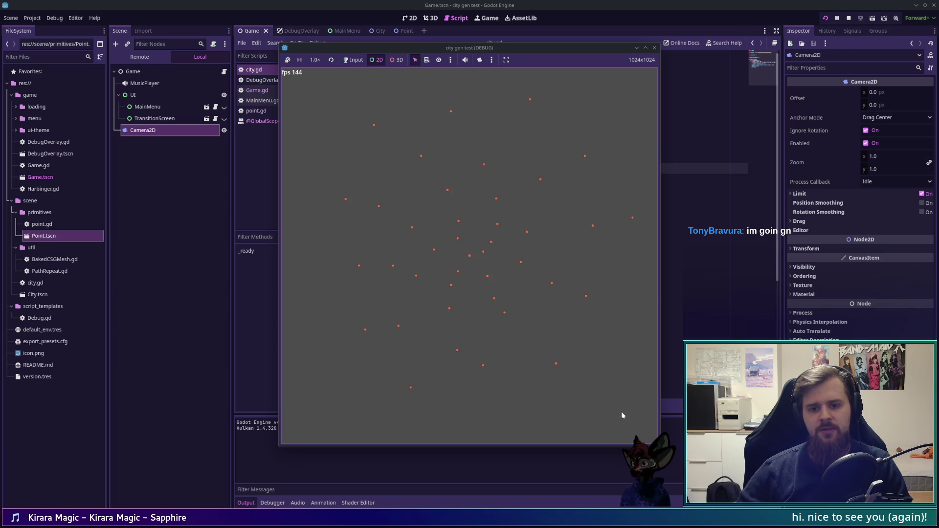
key(F8)
key(F5)
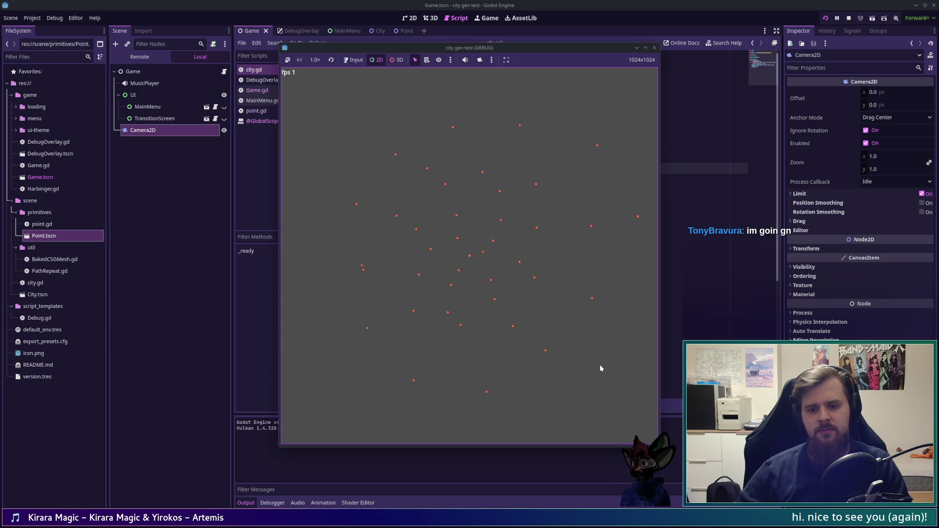
key(F8)
key(F5)
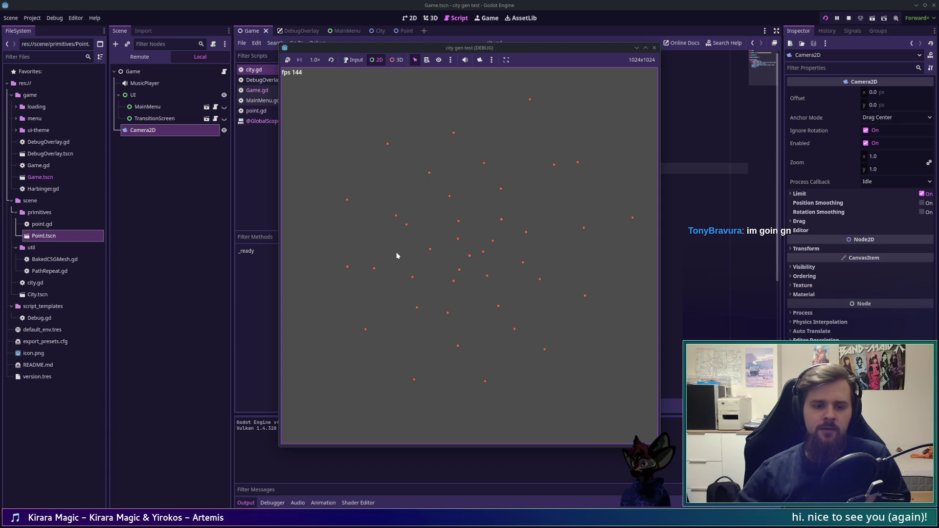
key(alt+Tab)
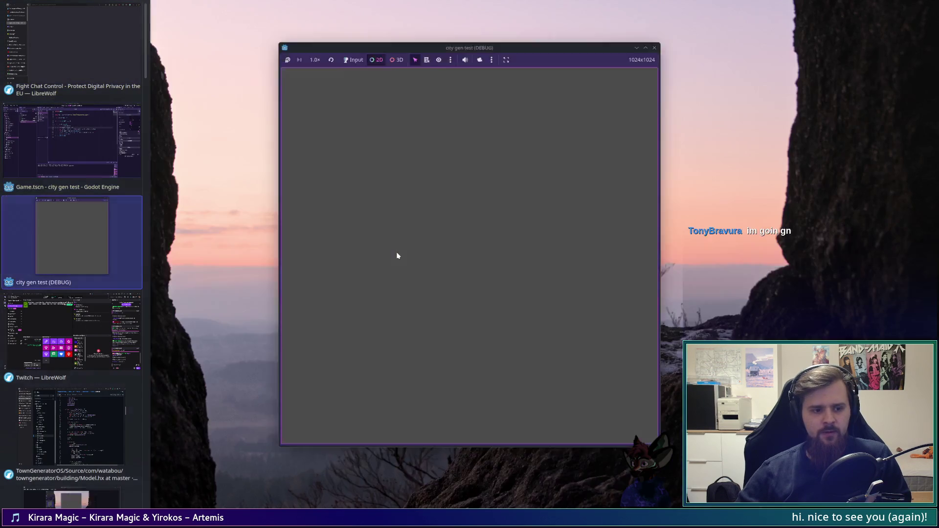
- Highlight the random start-angle, angle step and radius lines in Model.hx's buildPatches, then return to Godot
key(alt+Tab)
key(alt+Tab)
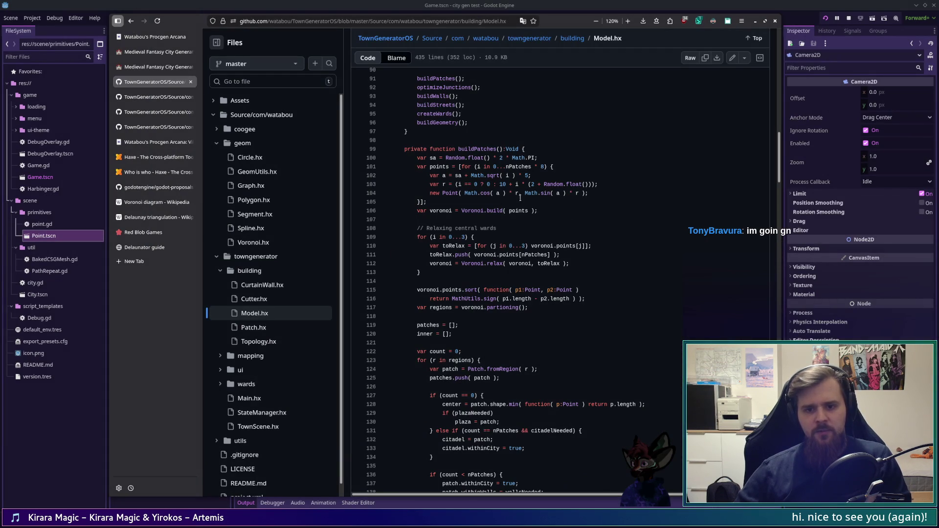
click(490, 176)
mouse_move(538, 158)
mouse_down()
mouse_move(394, 157)
mouse_move(436, 156)
mouse_up()
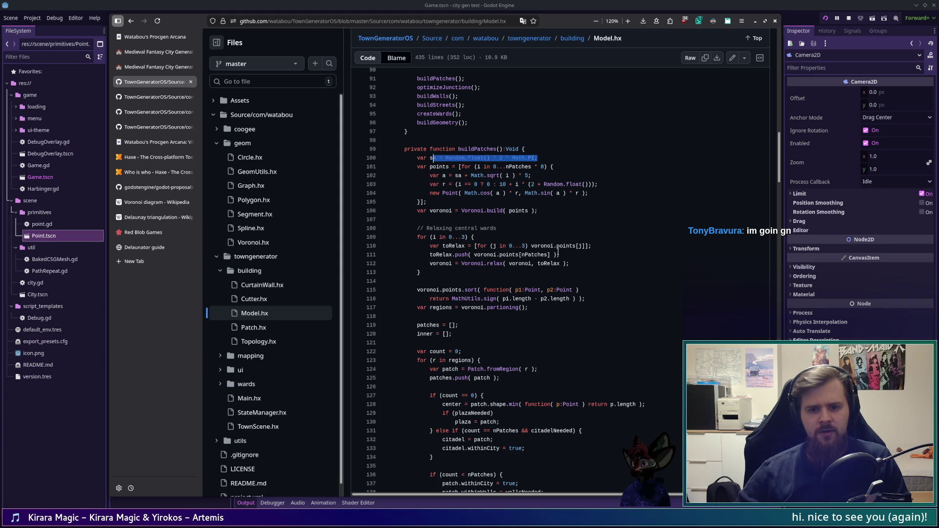
drag(456, 175, 531, 175)
click(530, 175)
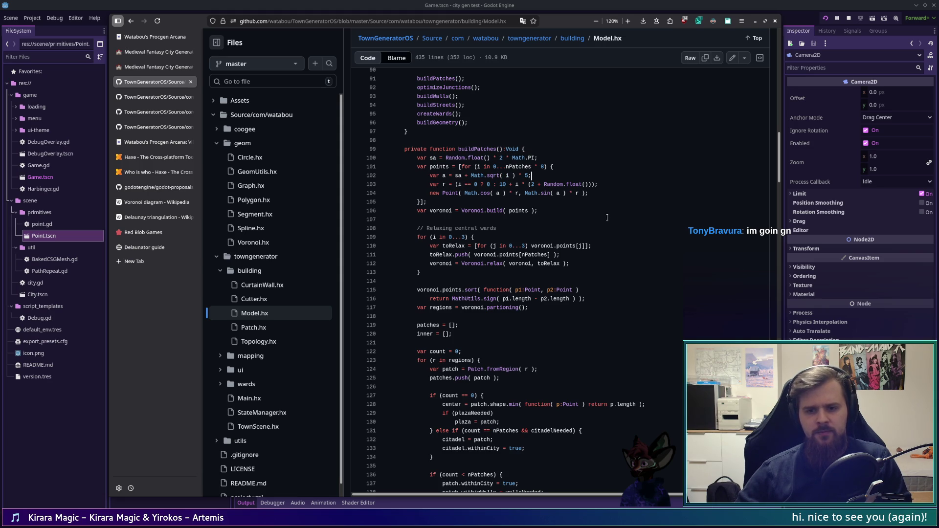
drag(595, 184, 551, 183)
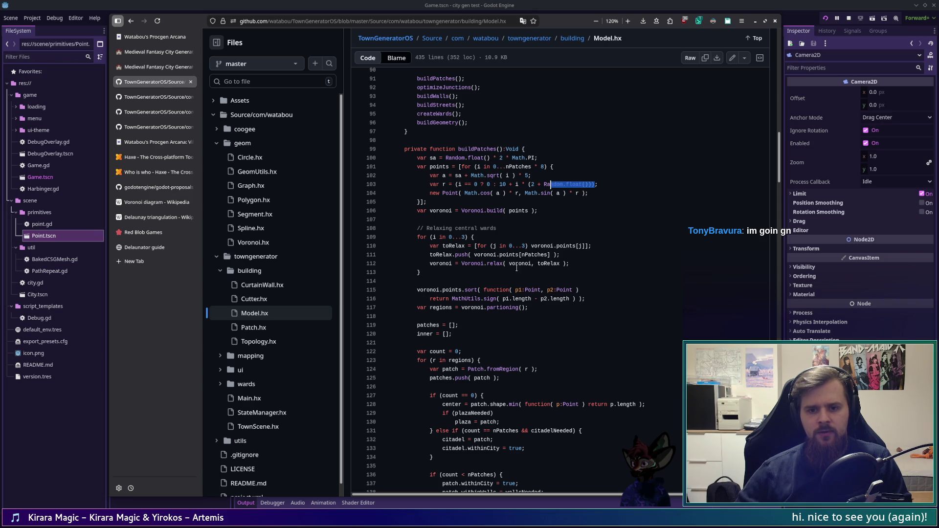
click(503, 3)
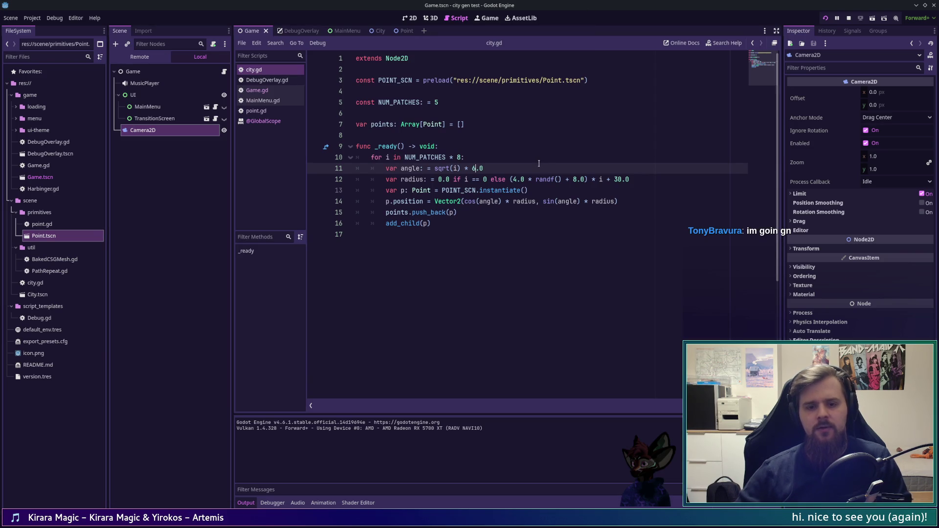
- Add a start_angle = randf() * TAU line before the loop in _ready
key(Up)
key(Up)
key(Return)
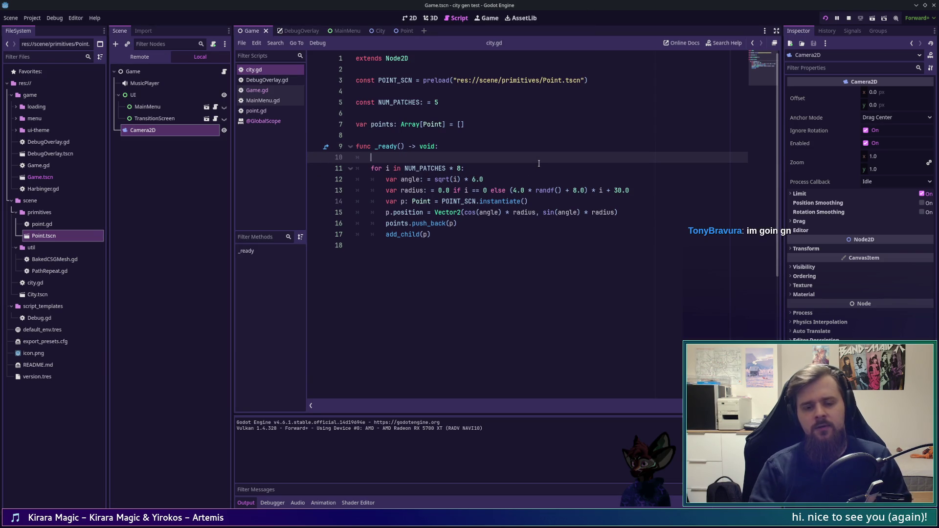
key(alt+Tab)
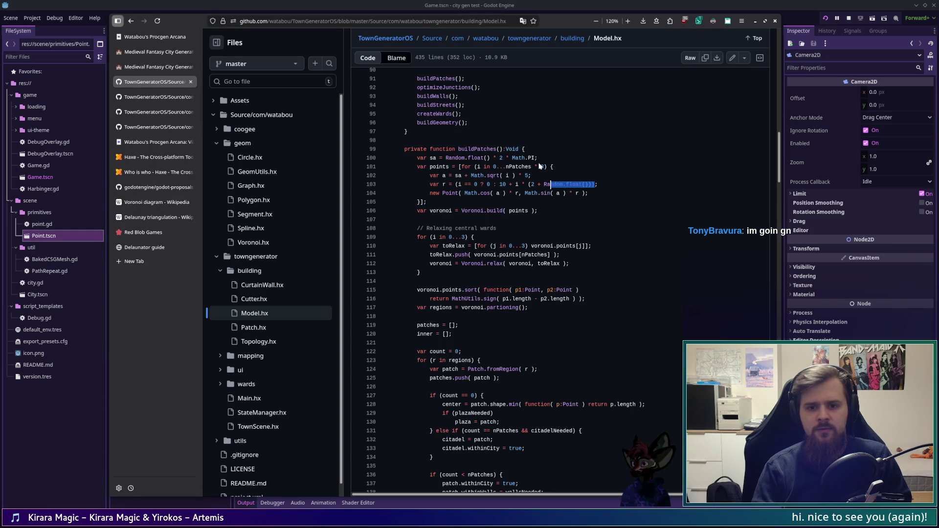
key(alt+Tab)
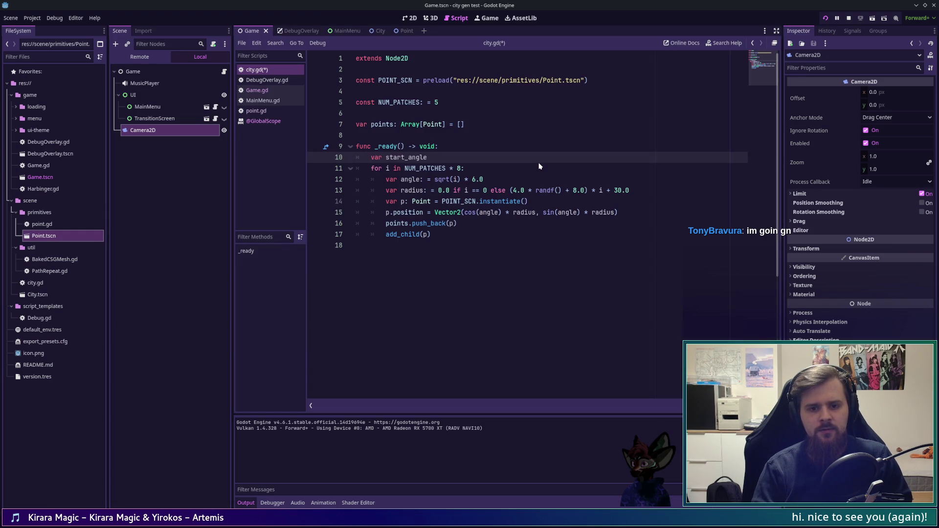
text(: = )
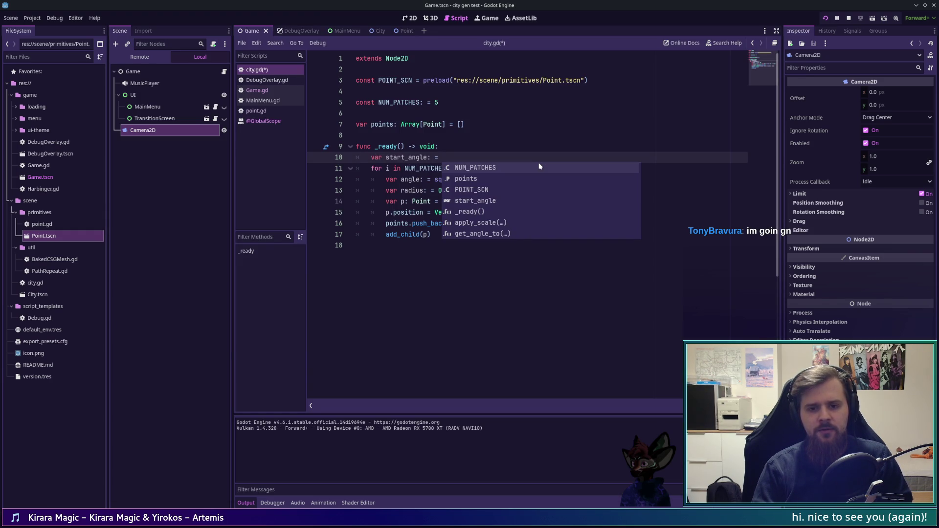
text(randf() * )
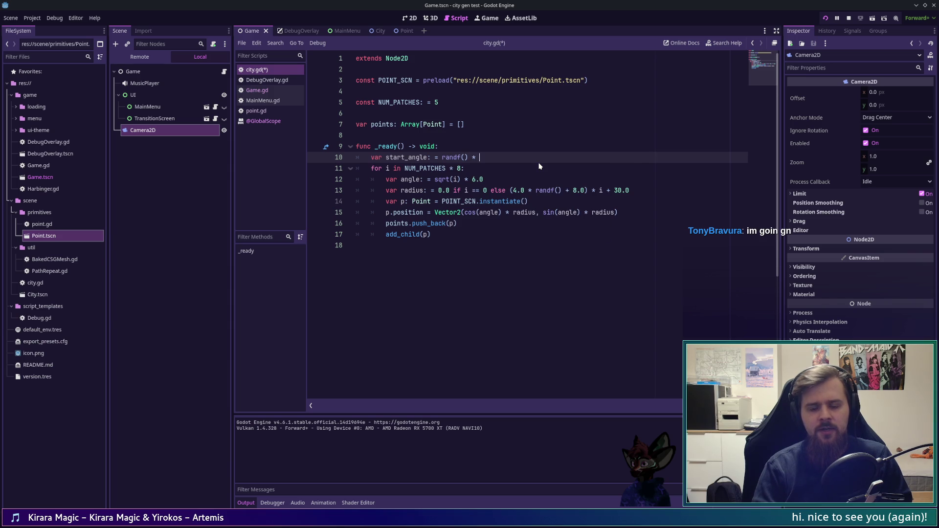
text(TAU)
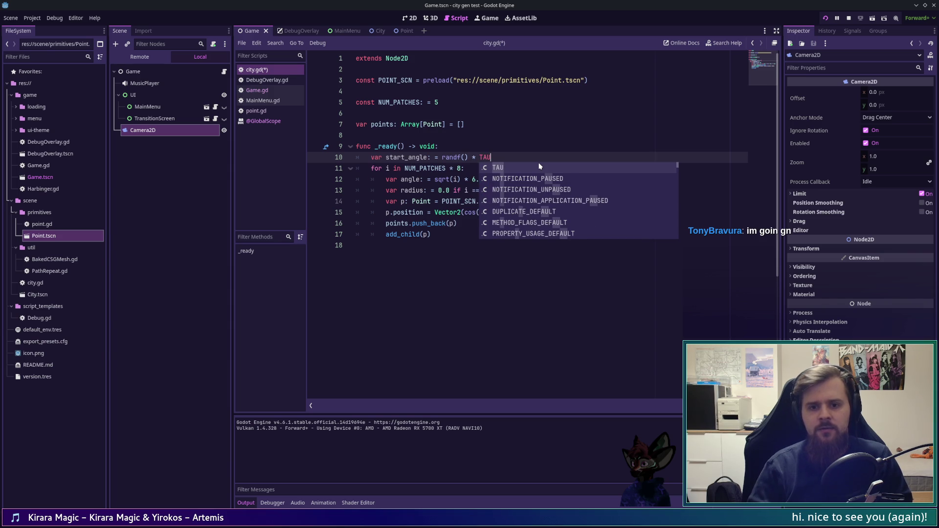
key(Escape)
- Append + start_angle to the spiral angle line and save city.gd
key(Down)
key(Down)
key(Left)
key(Left)
key(Left)
key(End)
text(+)
key(Return)
key(ctrl+s)
- Run and relaunch the game repeatedly to see differently rotated spirals
key(F5)
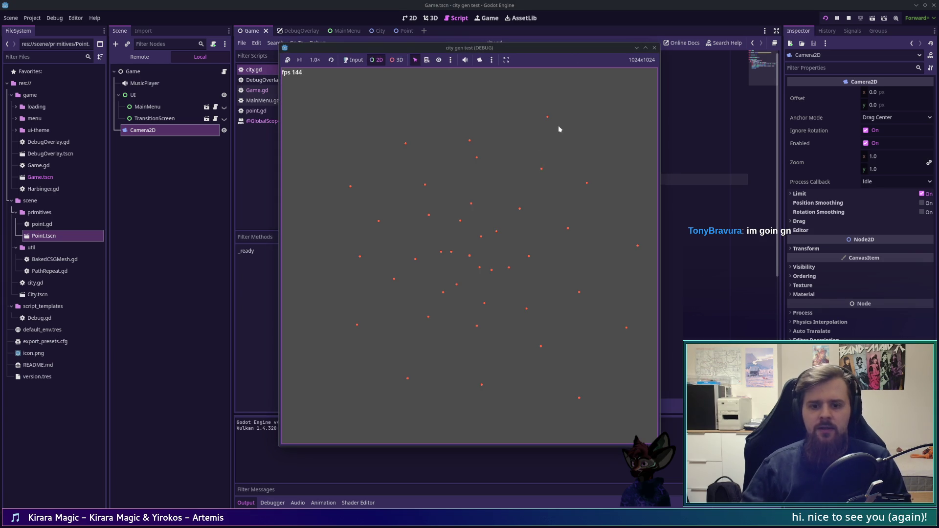
key(F5)
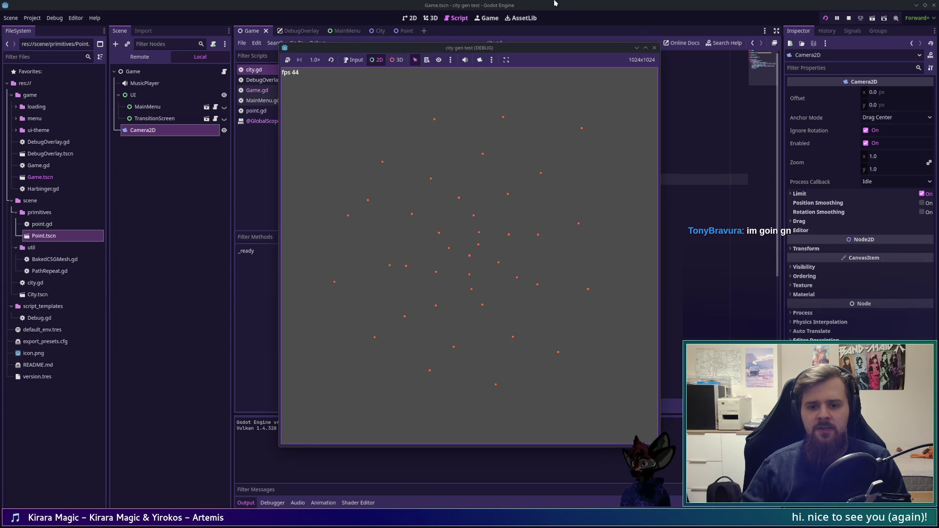
key(F5)
key(F5)
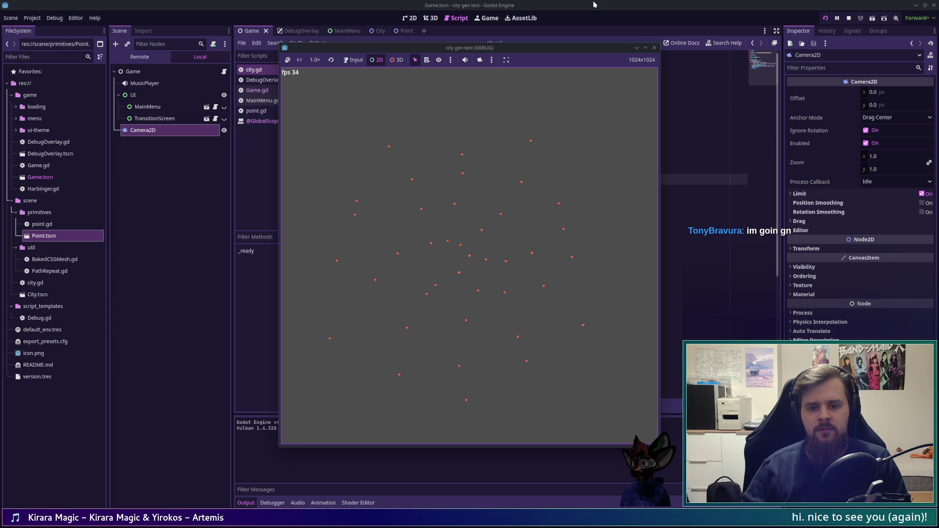
key(F5)
key(F5)
key(F5)
- Bring the browser forward from the window overview and show the third city generator tab
key(ctrl+F10)
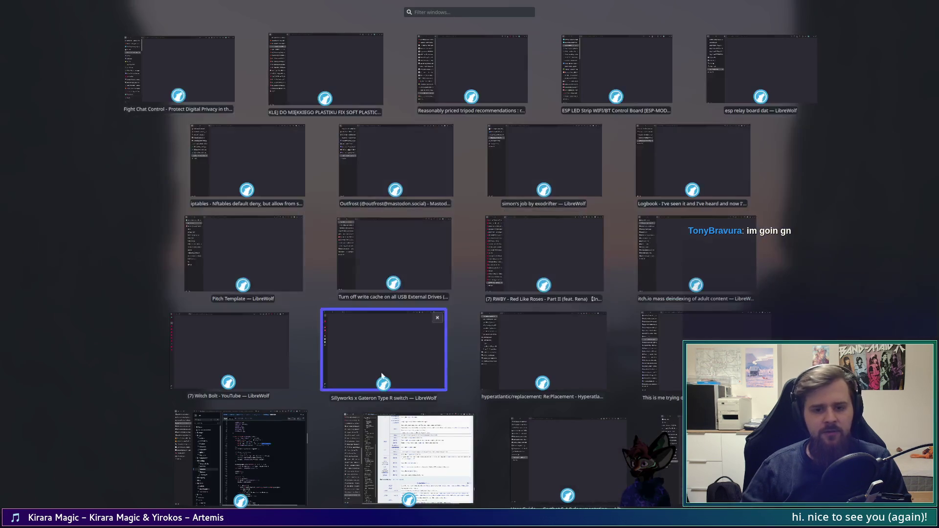
click(240, 460)
click(157, 66)
click(153, 51)
click(154, 66)
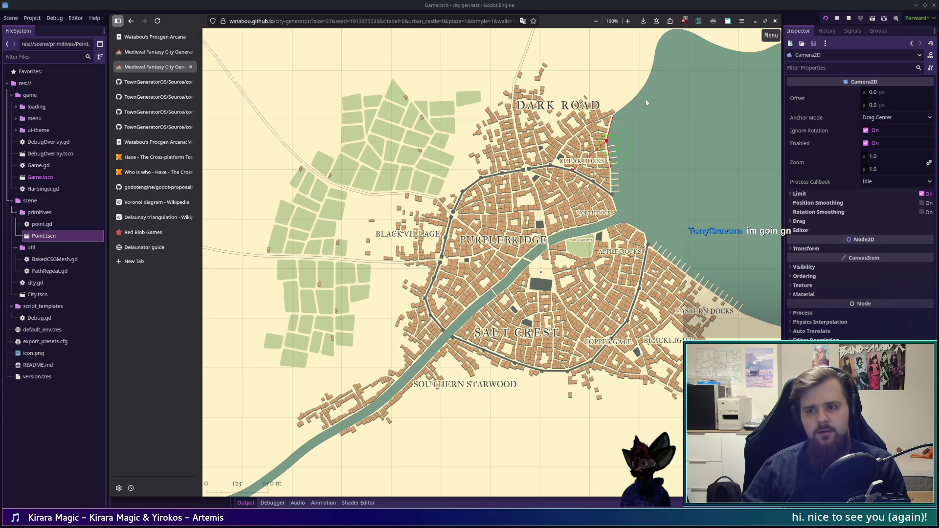
- Measure the distance down to Salt Crest, then try the Relax and Rotate warp modes
click(771, 36)
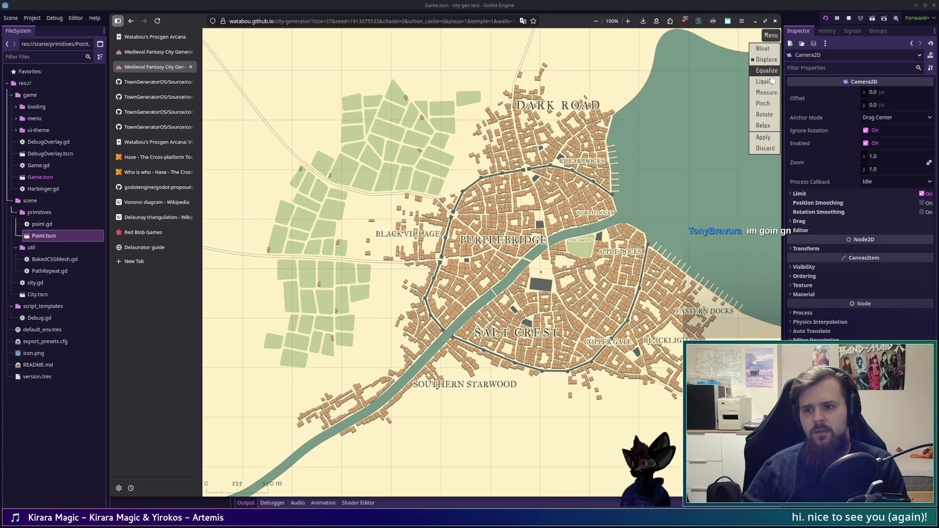
click(774, 93)
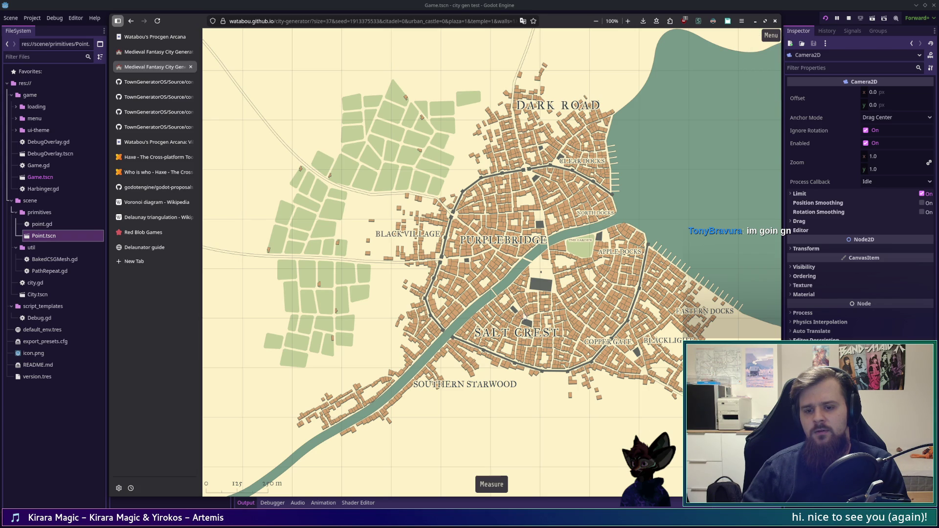
drag(617, 231, 505, 352)
click(597, 406)
click(770, 34)
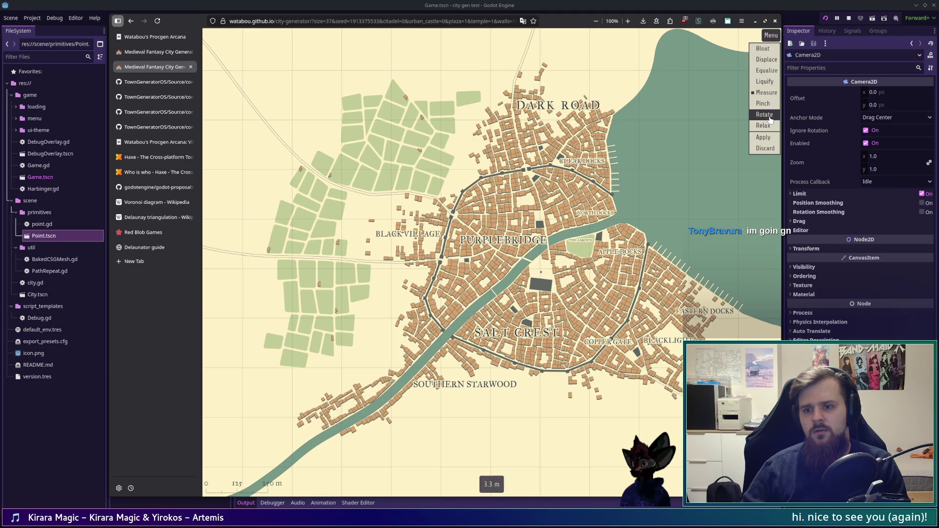
click(773, 126)
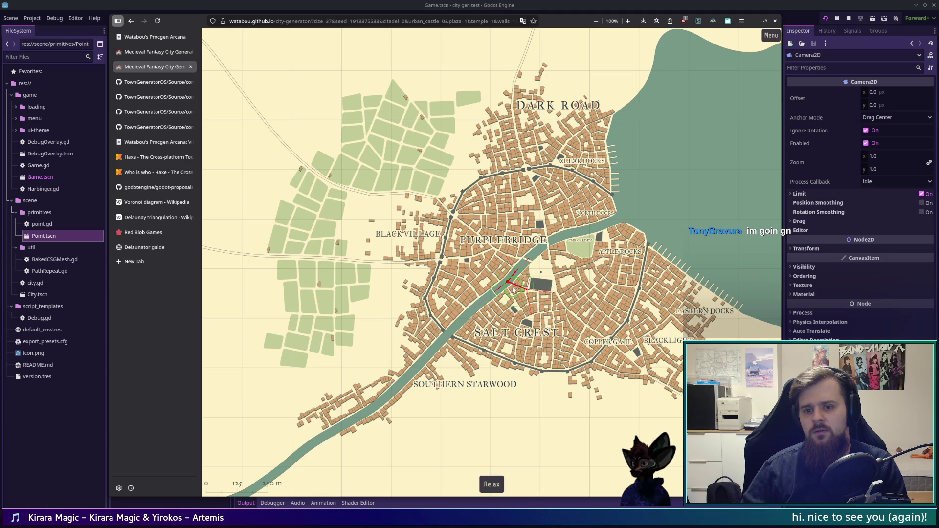
click(771, 35)
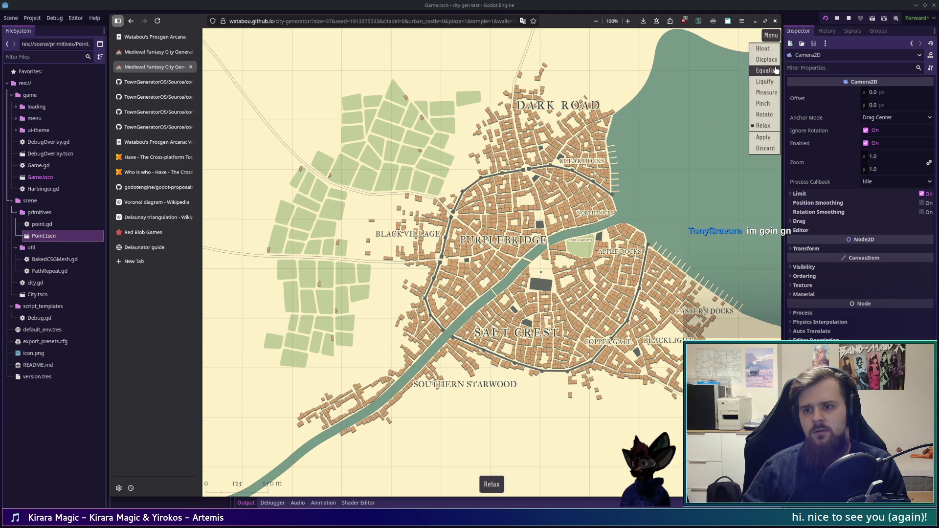
click(765, 114)
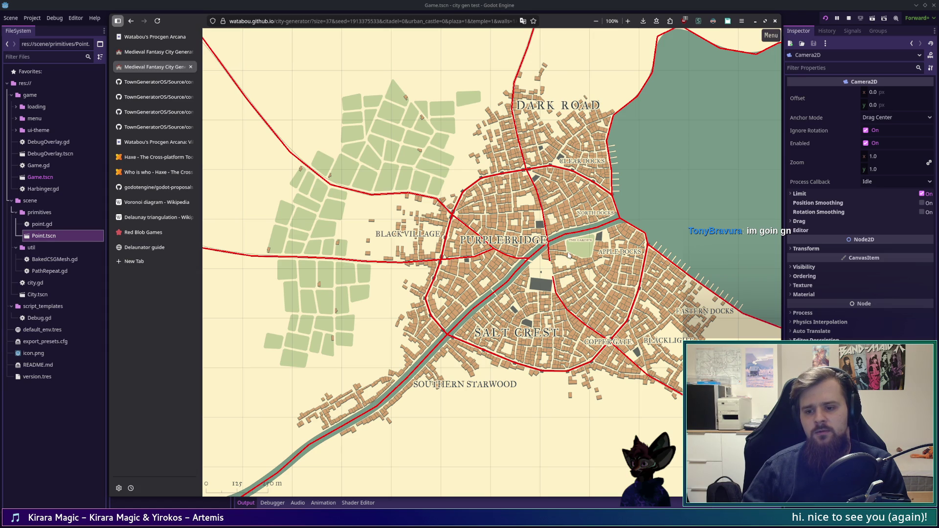
- Try Pinch and Equalize, bloat the top-right coastline, and displace land toward Salt Crest
click(772, 35)
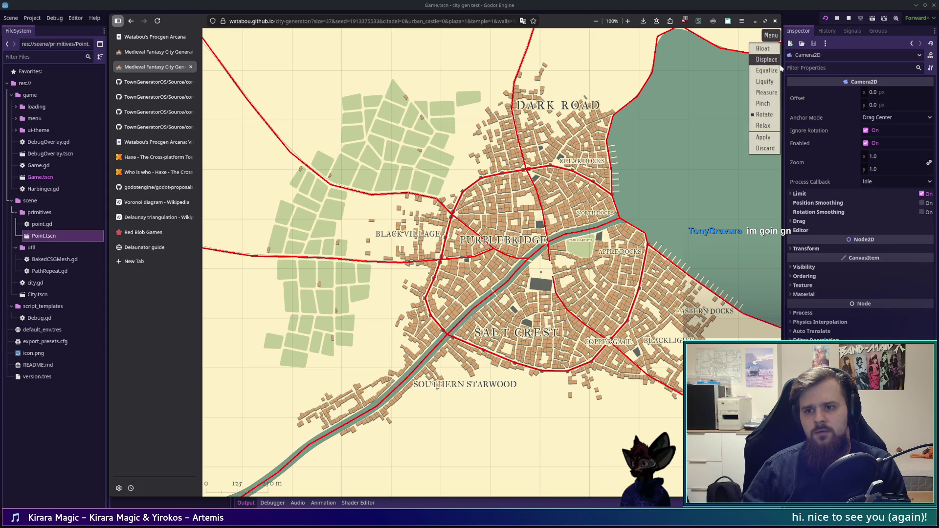
click(777, 108)
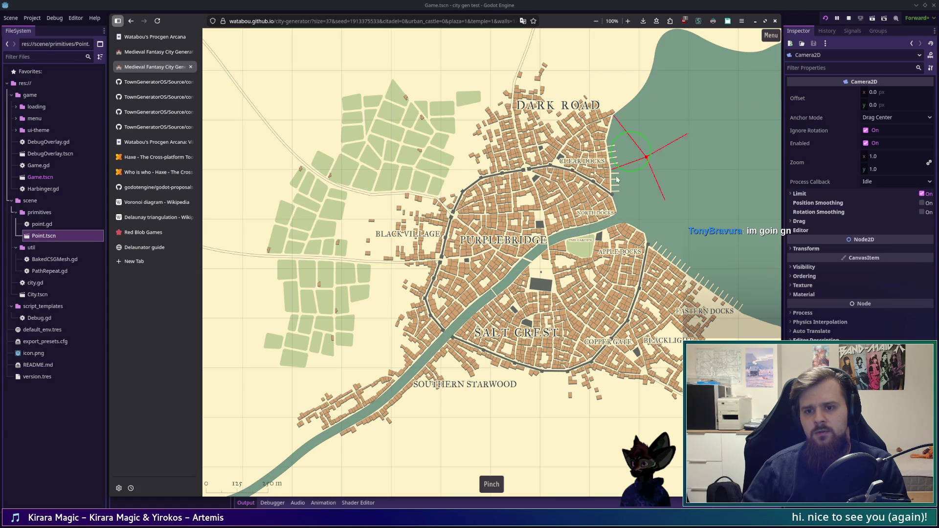
click(772, 35)
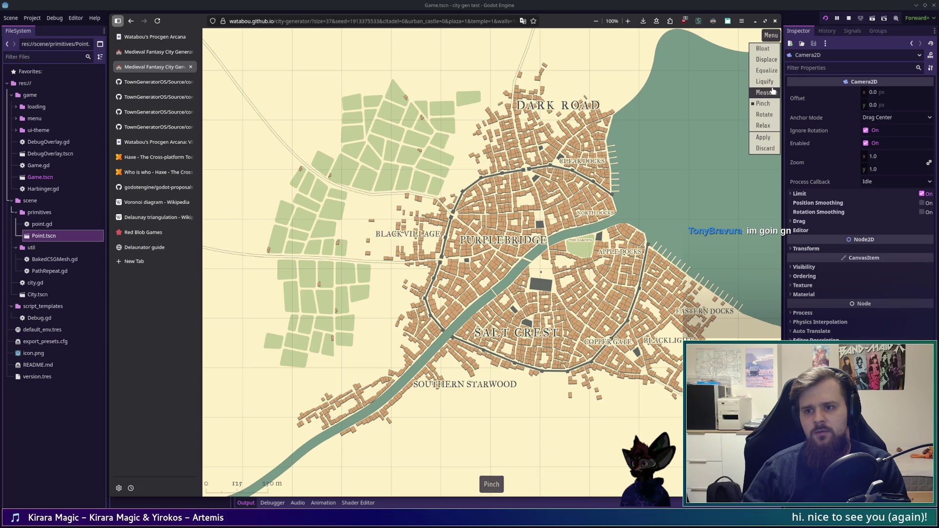
click(772, 72)
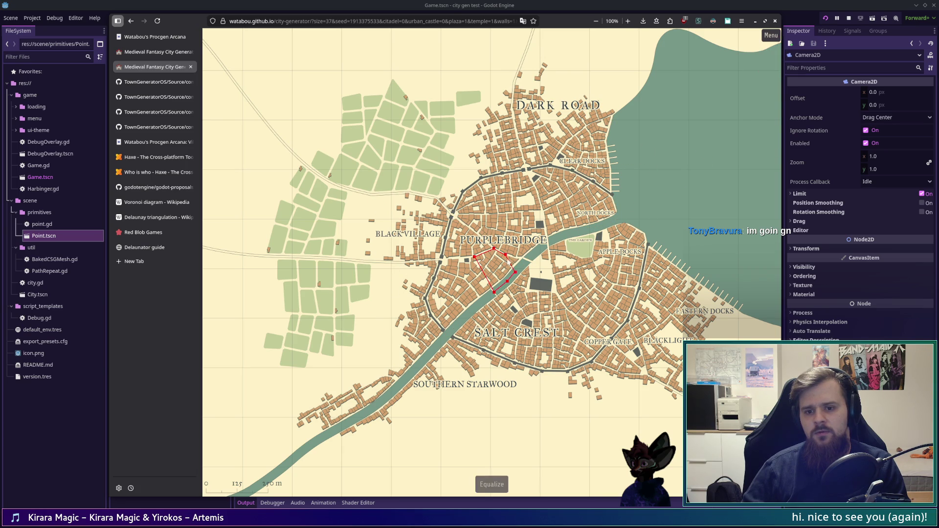
click(771, 35)
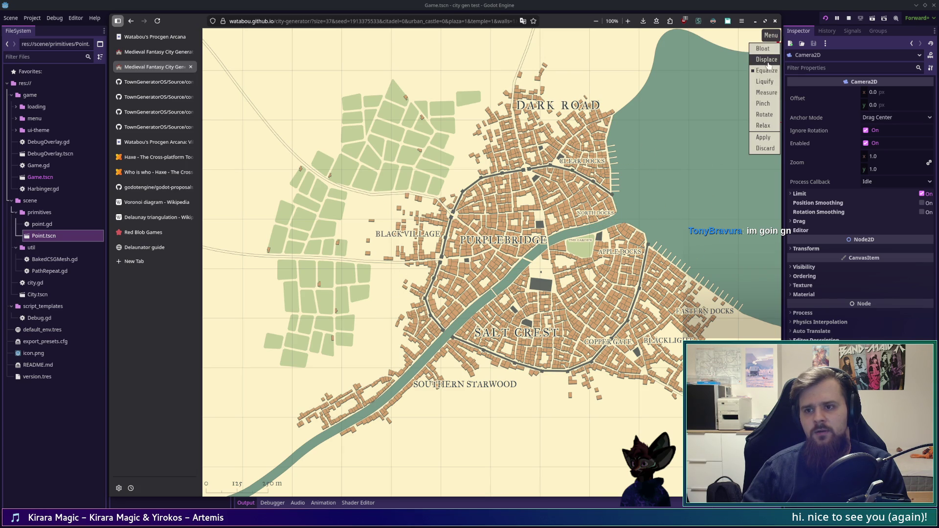
click(763, 49)
click(683, 78)
click(770, 35)
click(764, 61)
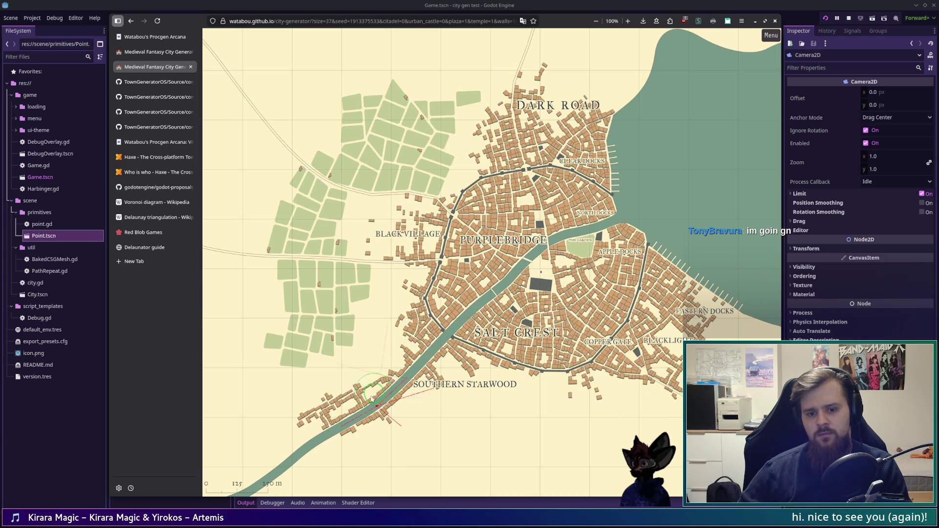
mouse_move(470, 472)
mouse_down()
mouse_move(419, 445)
mouse_move(449, 432)
mouse_move(468, 405)
mouse_move(483, 349)
mouse_move(512, 306)
mouse_move(491, 320)
mouse_move(521, 317)
mouse_move(497, 332)
mouse_move(582, 304)
mouse_move(584, 264)
mouse_move(541, 261)
mouse_move(551, 265)
mouse_up()
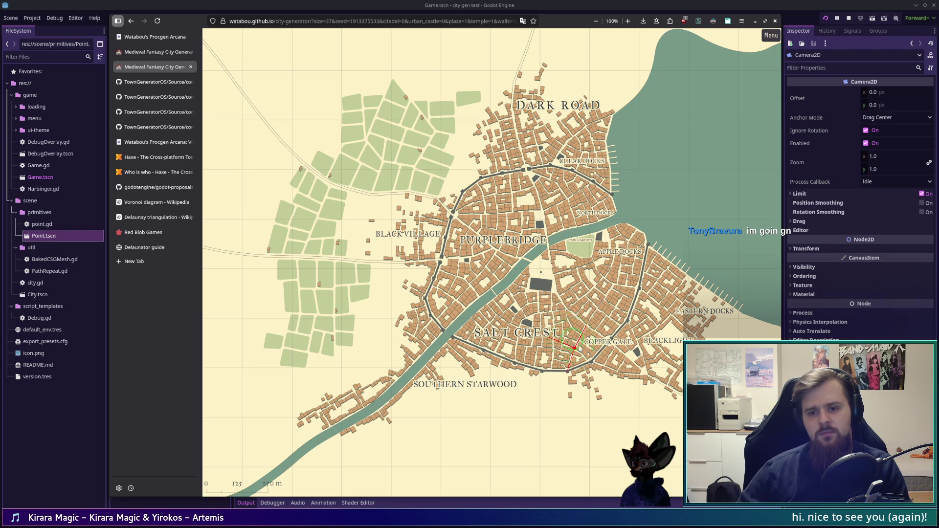
- Switch to the second city generator tab and bring up its tab options
click(151, 51)
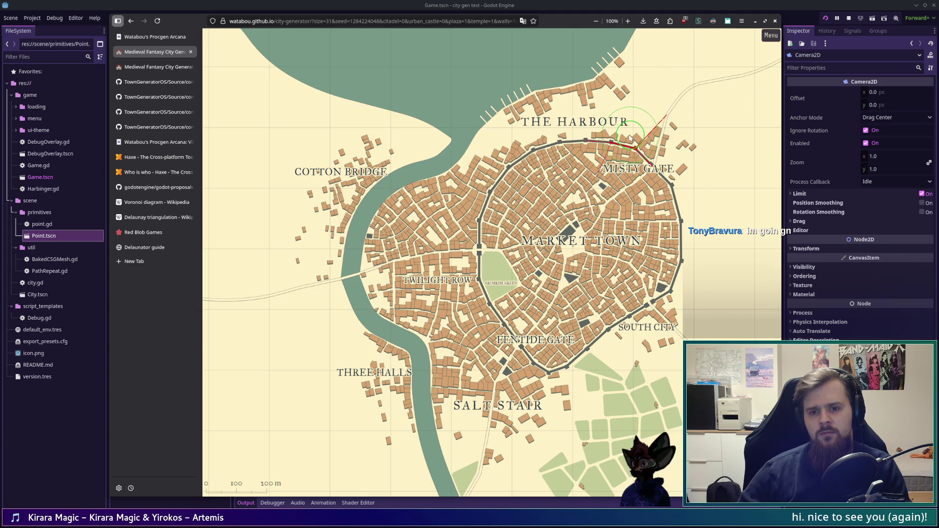
click(147, 67)
right_click(146, 70)
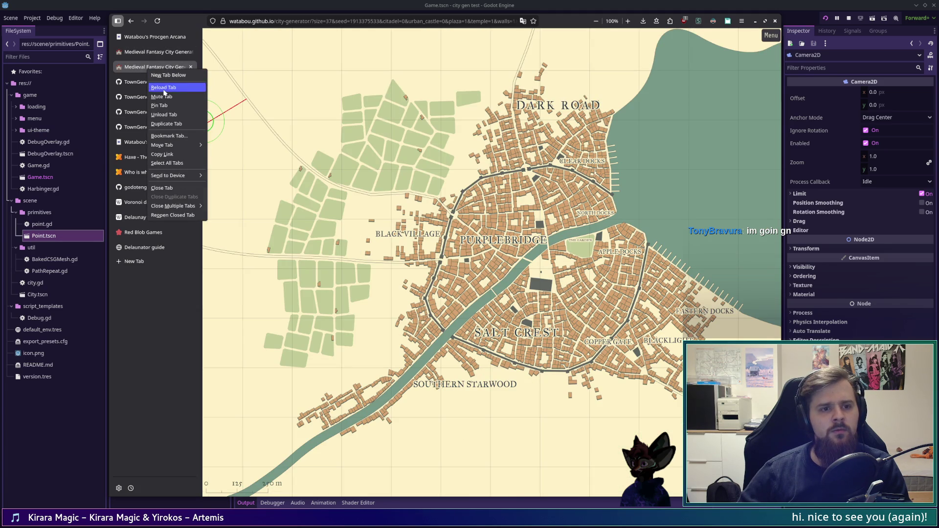
- Duplicate the city tab and generate a new small city
click(166, 124)
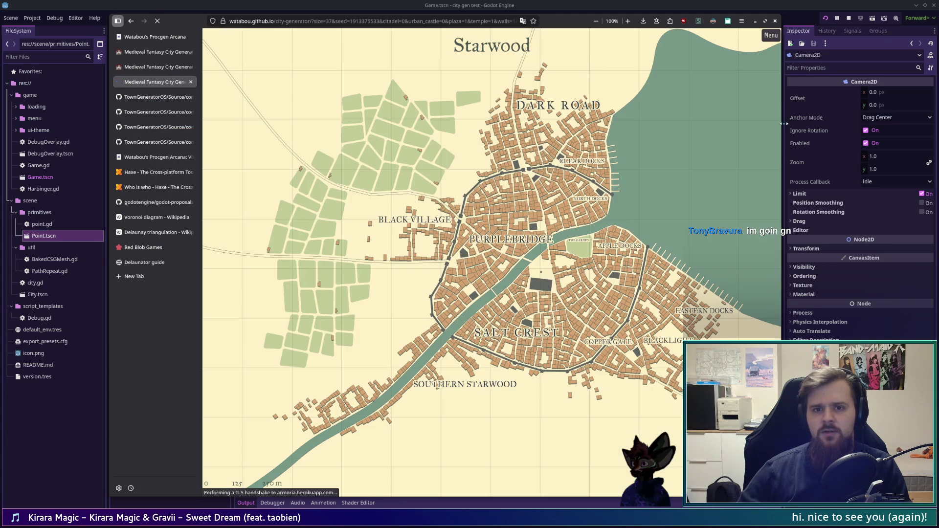
click(771, 35)
click(764, 95)
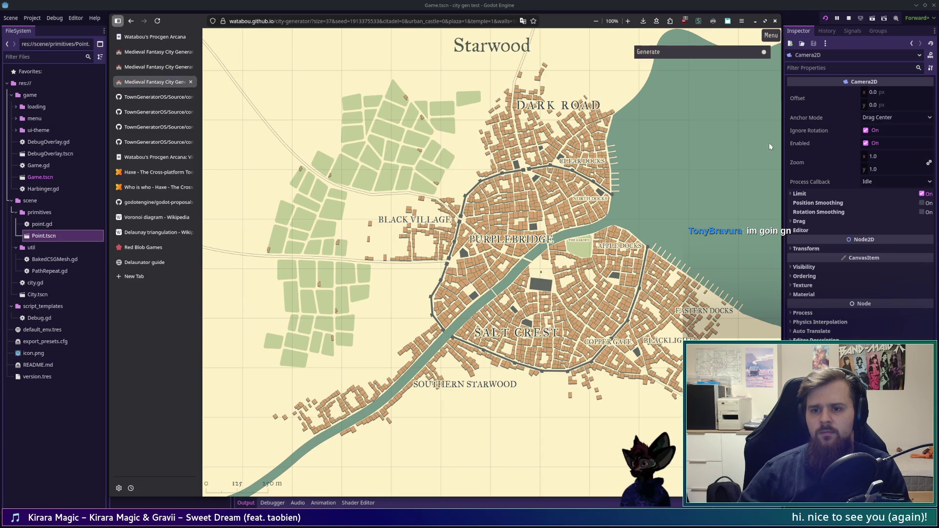
click(710, 53)
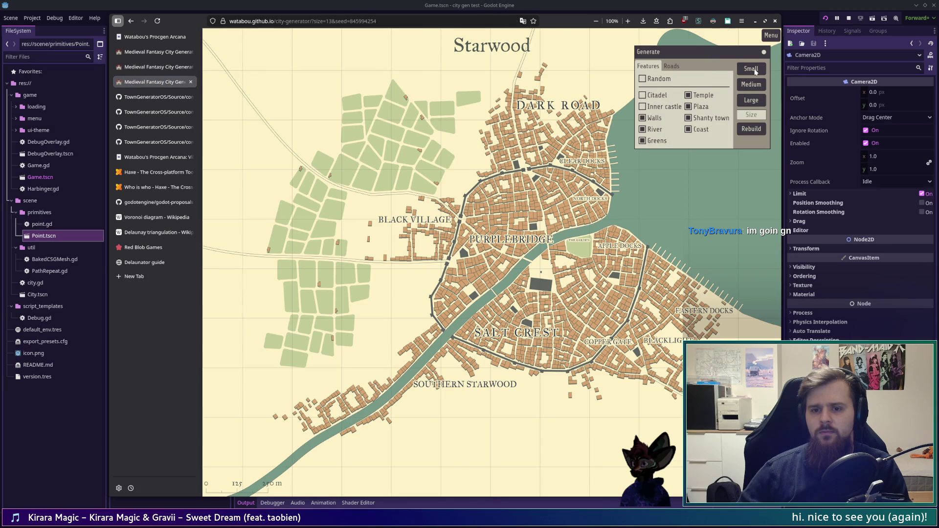
click(755, 71)
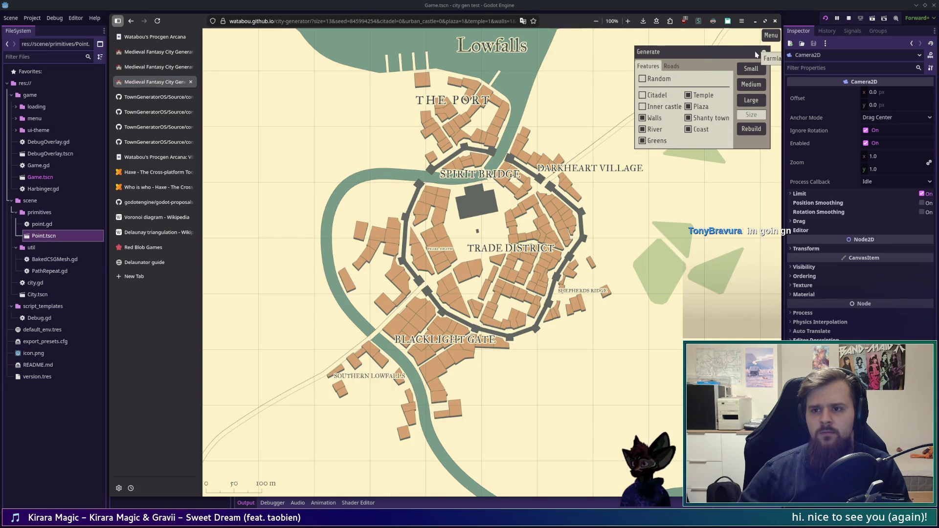
click(742, 55)
- Rebuild as a small settlement without walls, river or greens, producing Stonekey Rock
click(717, 44)
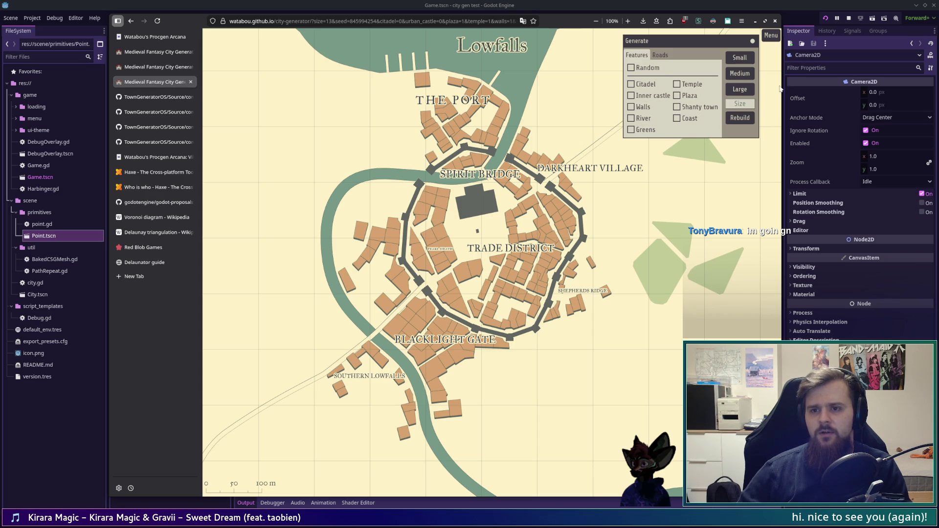
click(744, 122)
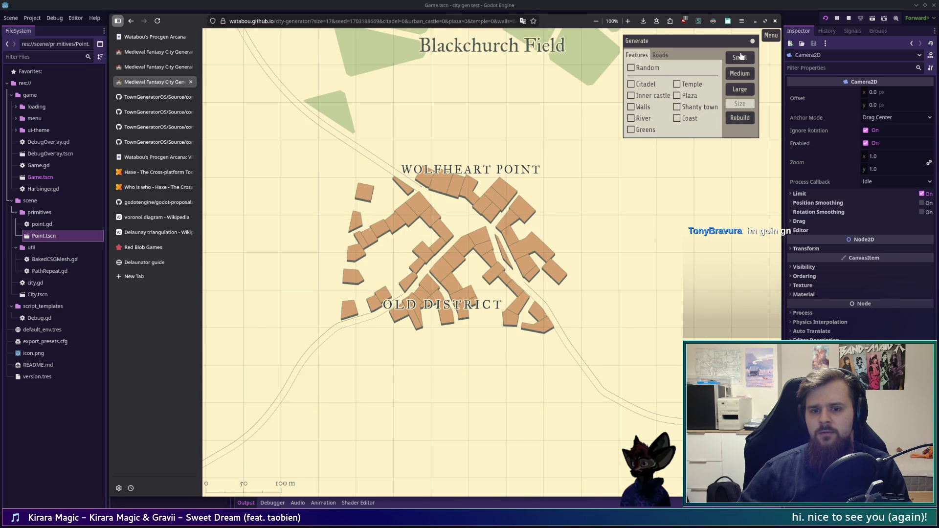
click(741, 58)
click(741, 58)
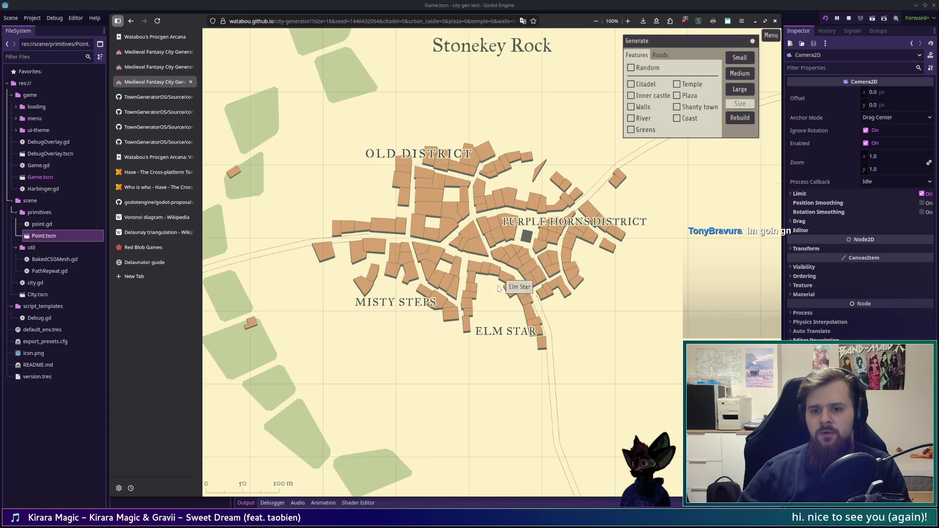
click(731, 43)
click(771, 36)
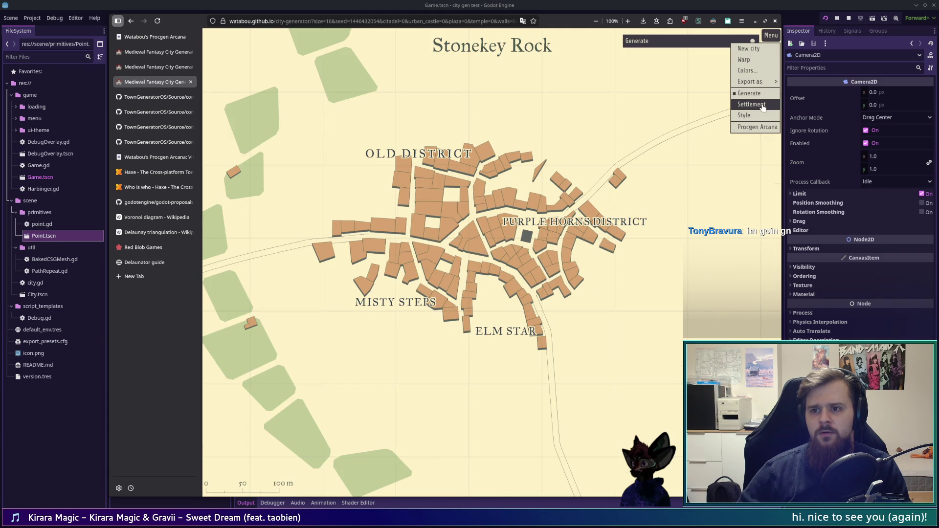
click(764, 105)
click(722, 184)
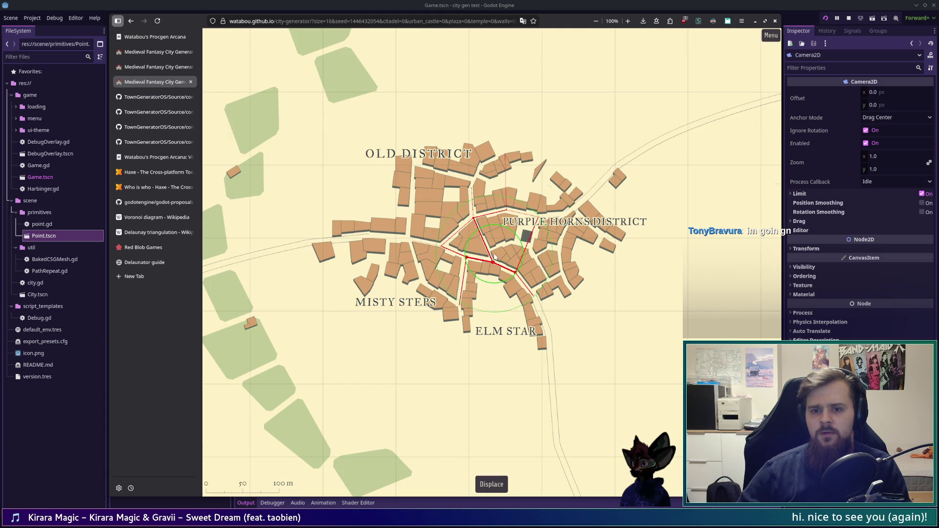